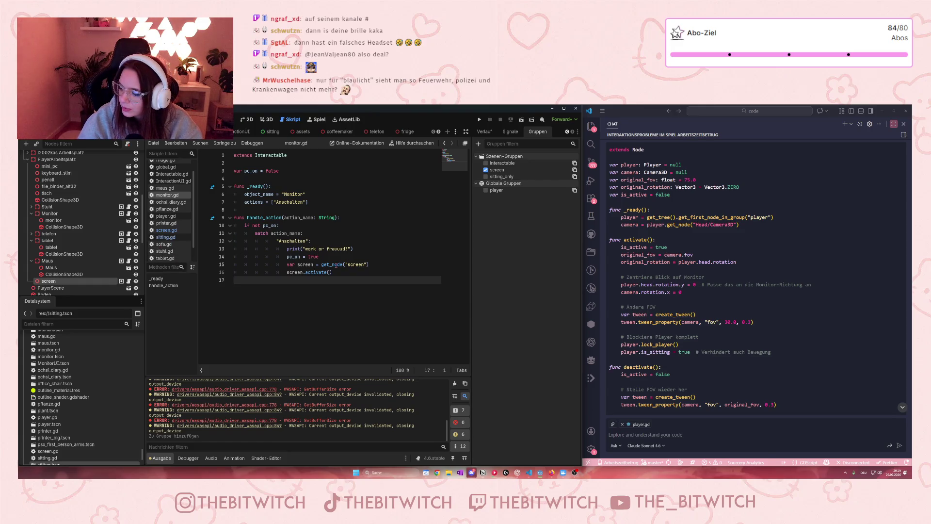
Switch from monitor.gd to screen.gd, which contains only 'extends Node3D'.
mouse_move(335, 265)
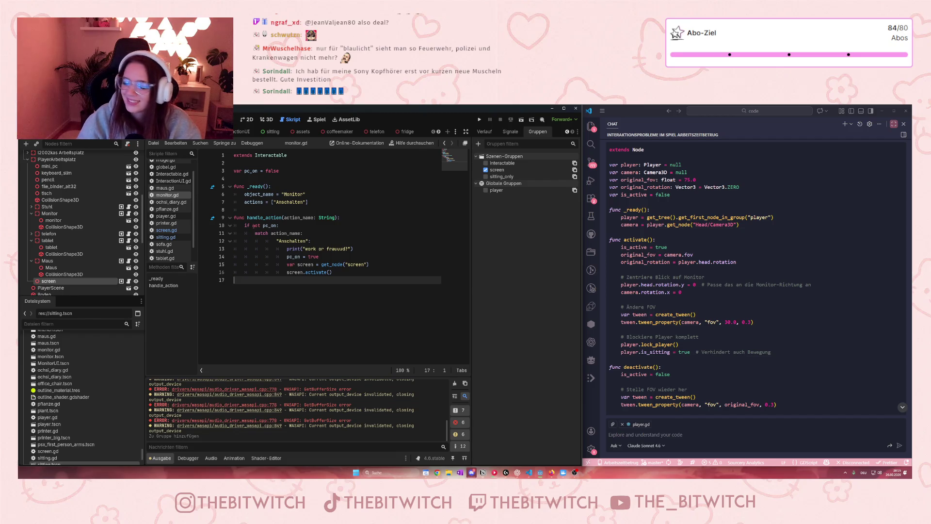
left_click(166, 230)
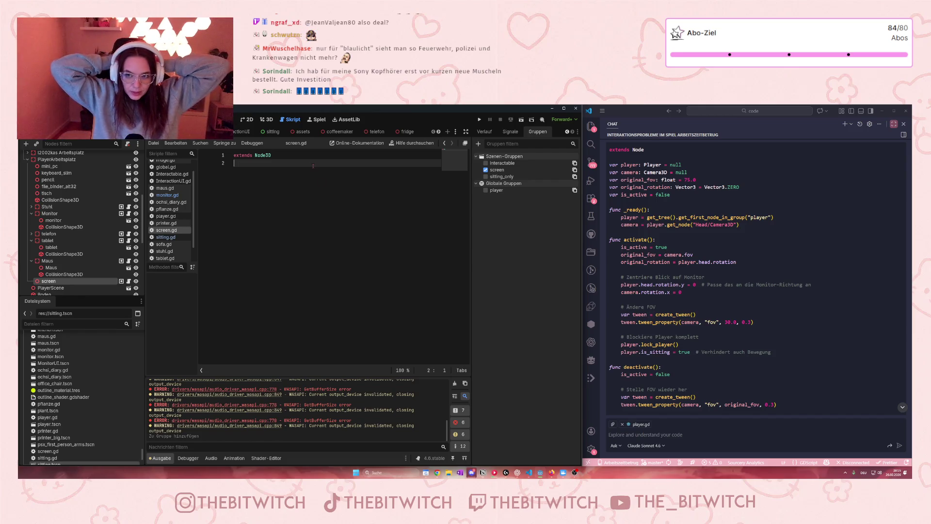
Add line 3 below extends Node3D and start the player variable declaration.
key("Return")
type("var p")
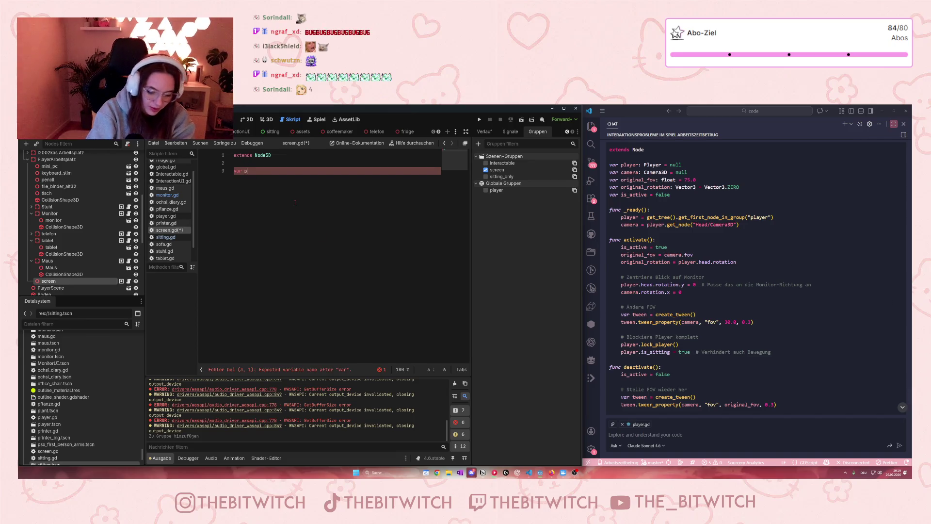
type("lay")
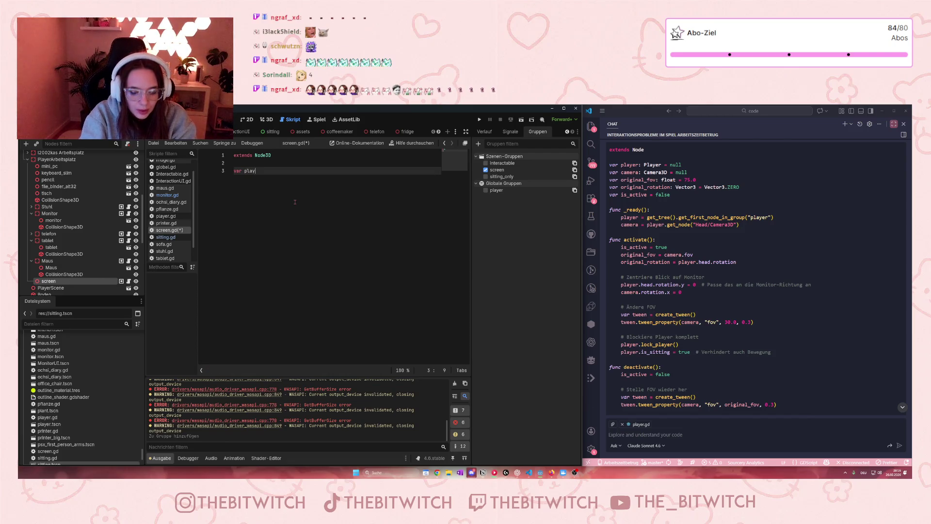
type("er: ")
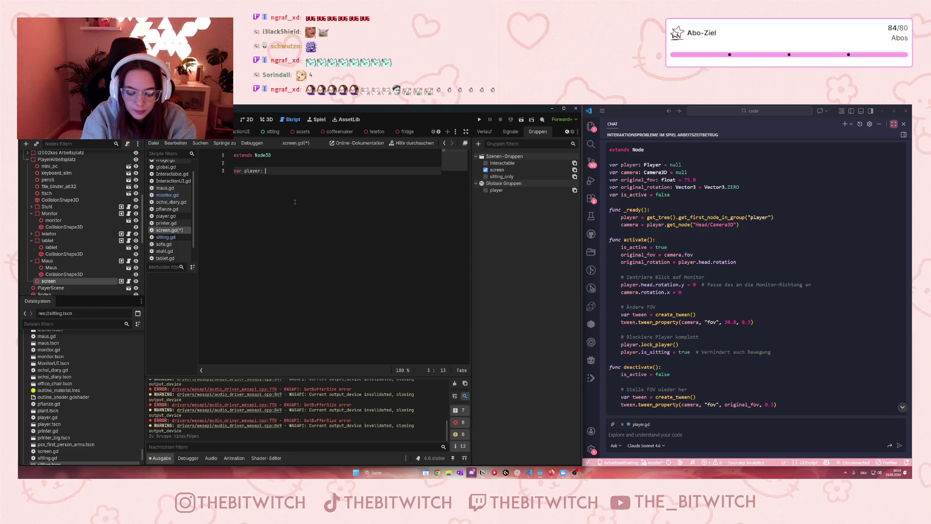
type("Player")
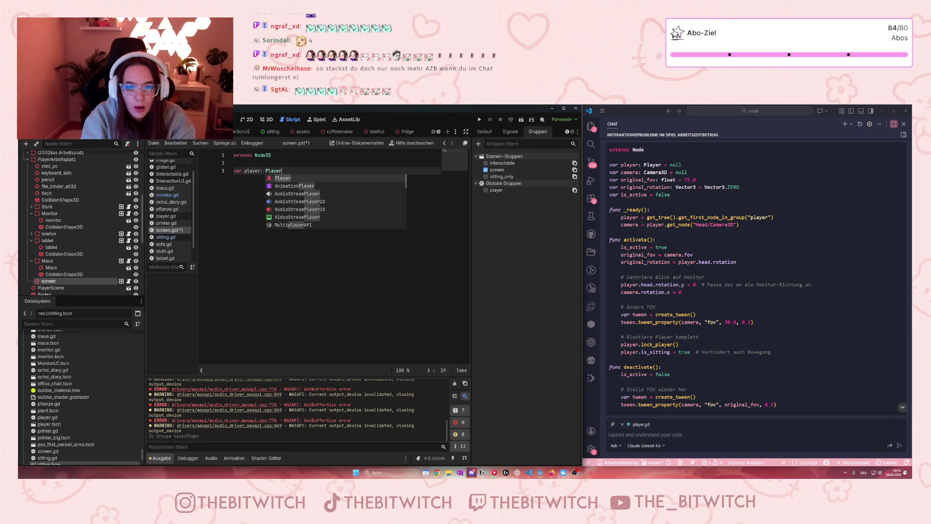
type(" = ")
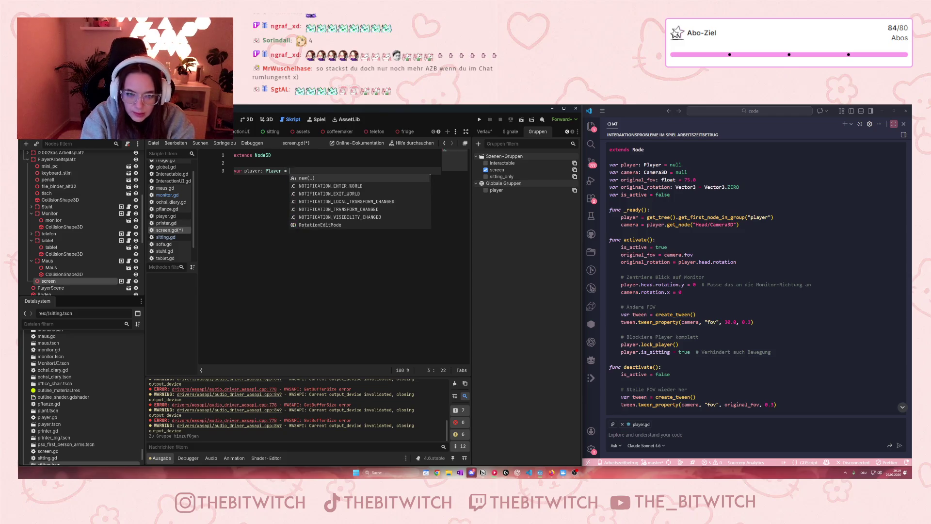
type("null")
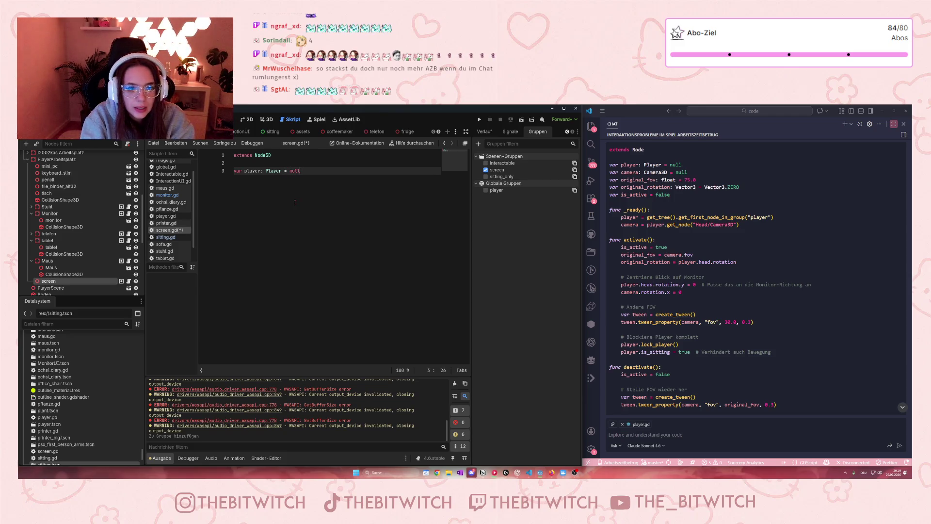
Declare 'var camera: Camera3D = null' below the player variable and start line 5.
key("Return")
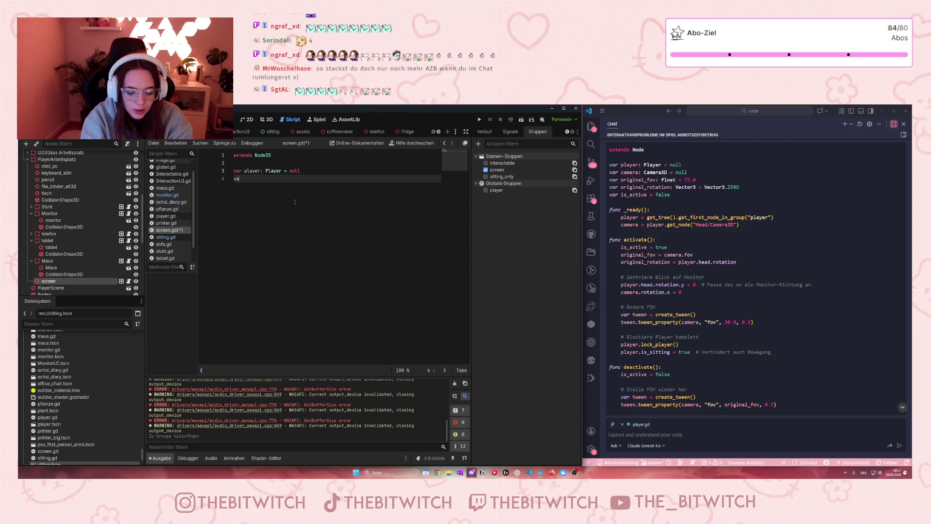
type("r camera")
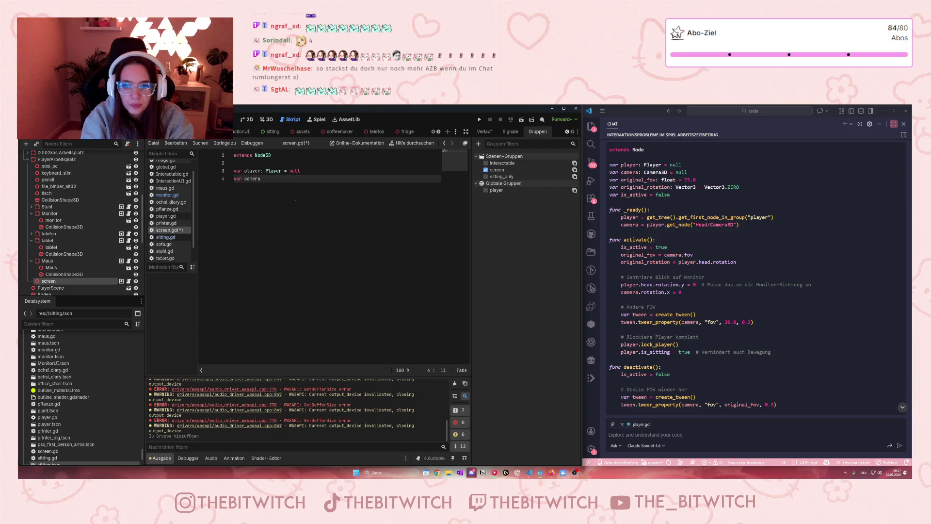
type(": c")
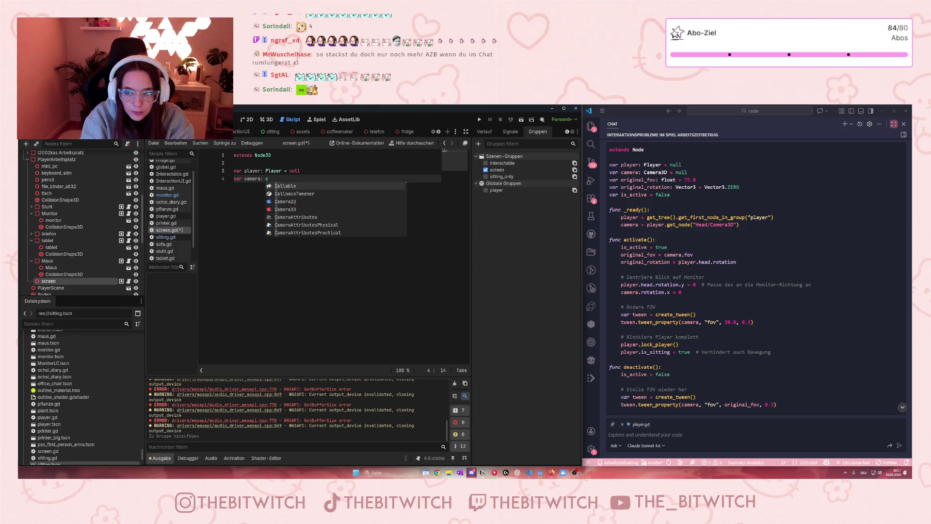
type("amera")
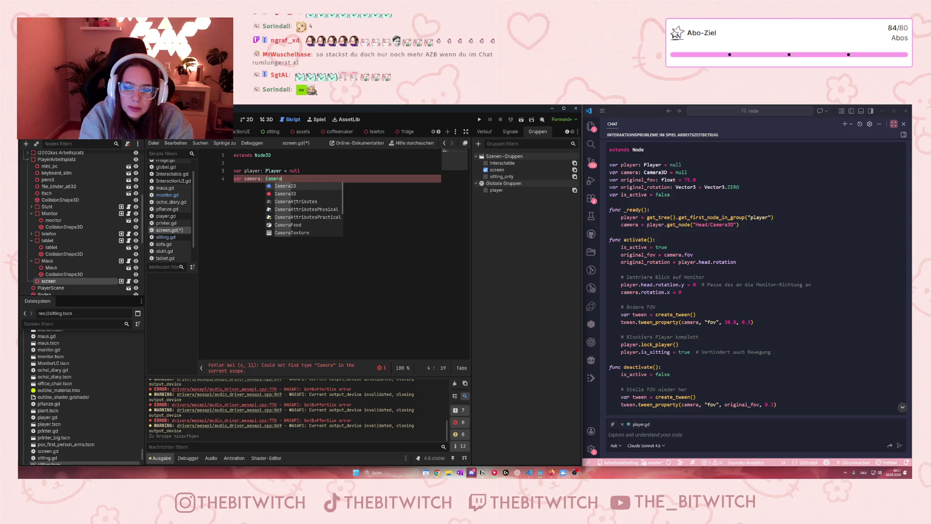
type("3D")
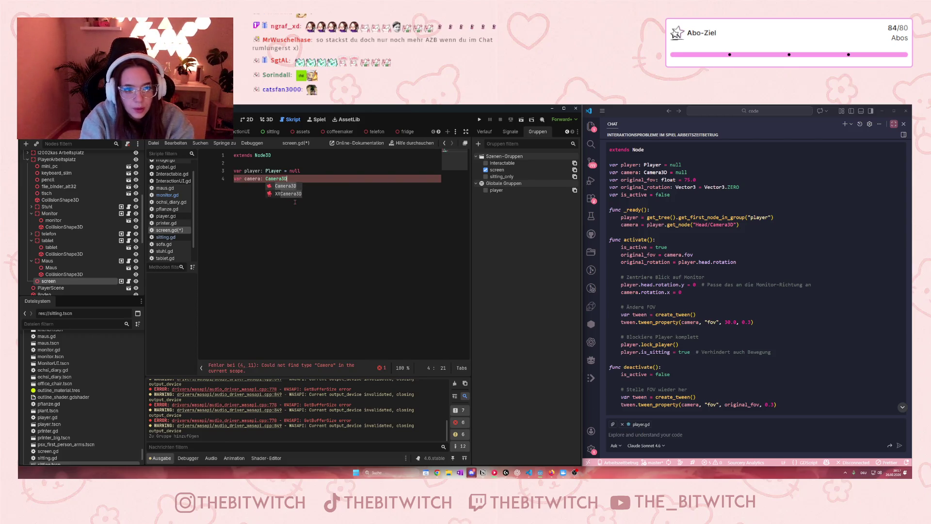
type(" = null")
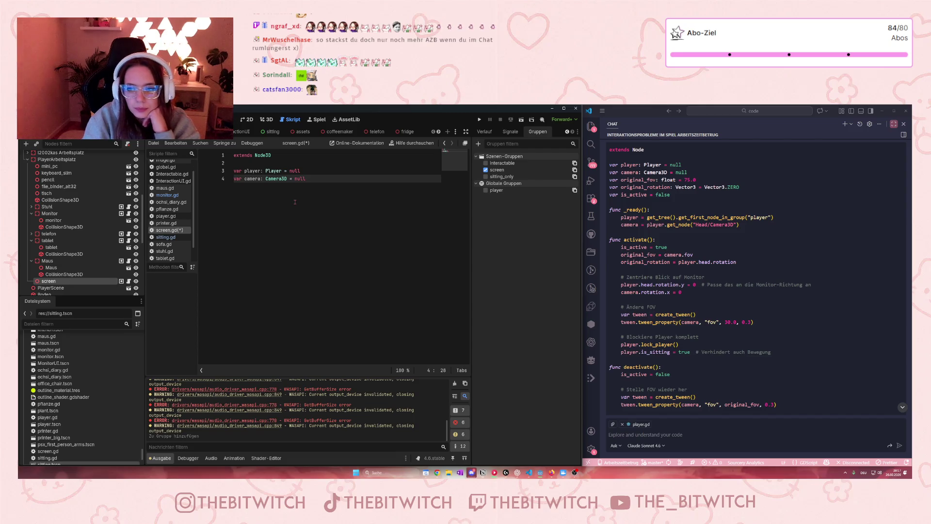
double_click(655, 172)
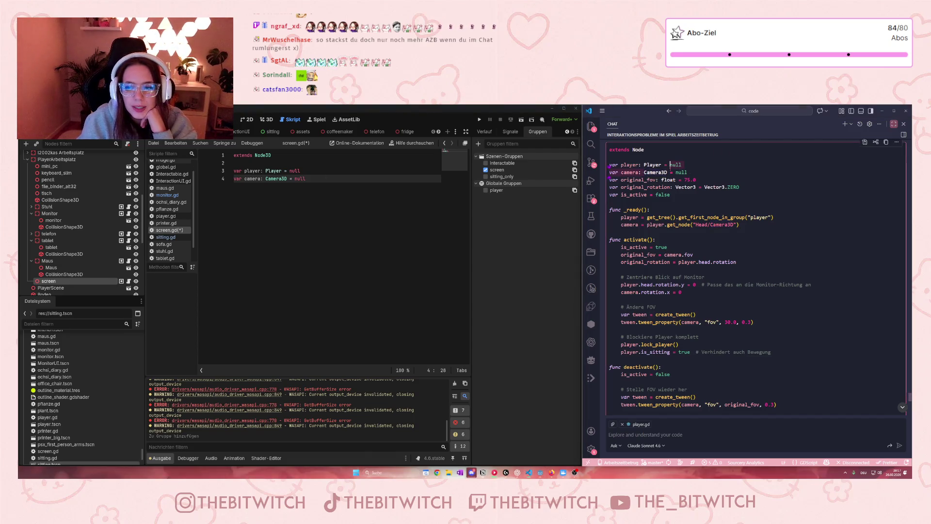
left_click(641, 165)
double_click(656, 173)
left_click(658, 180)
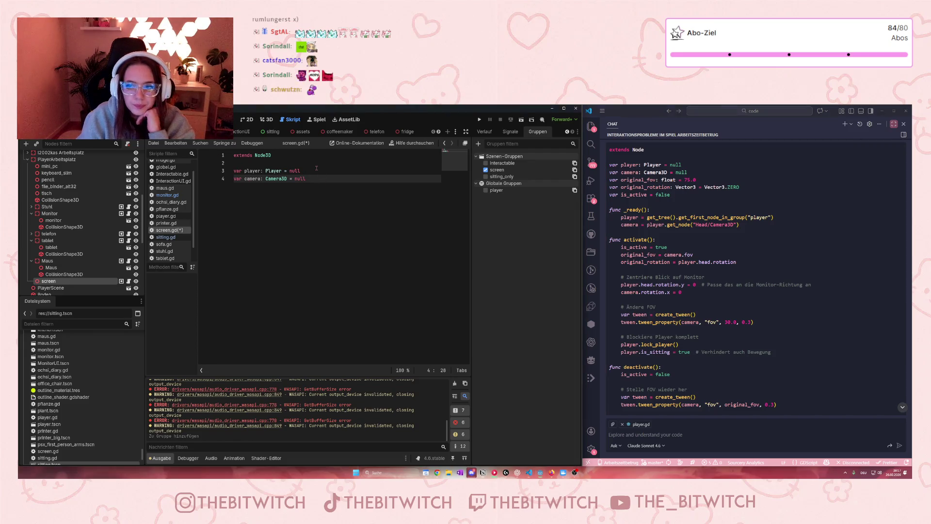
key("Return")
Type 'var original_fov' on line 5, leaving its type and value for later.
type("var")
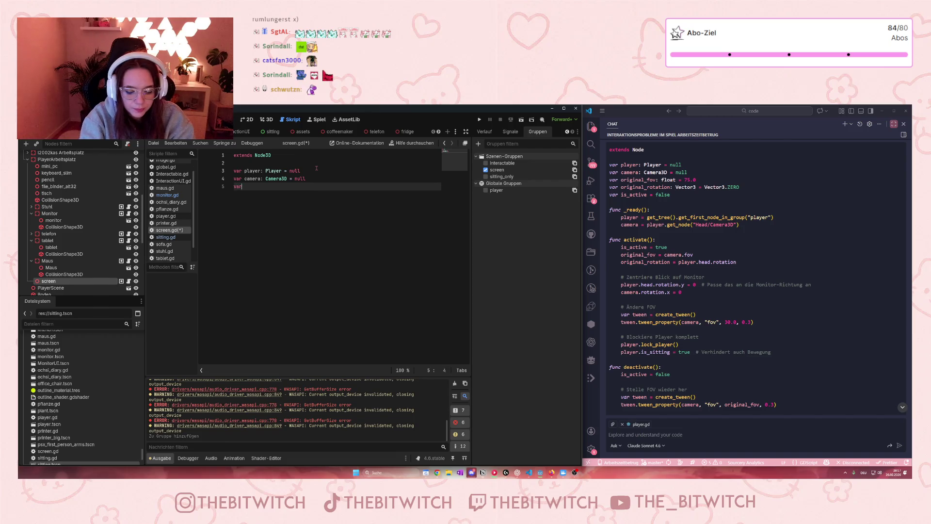
type(" original")
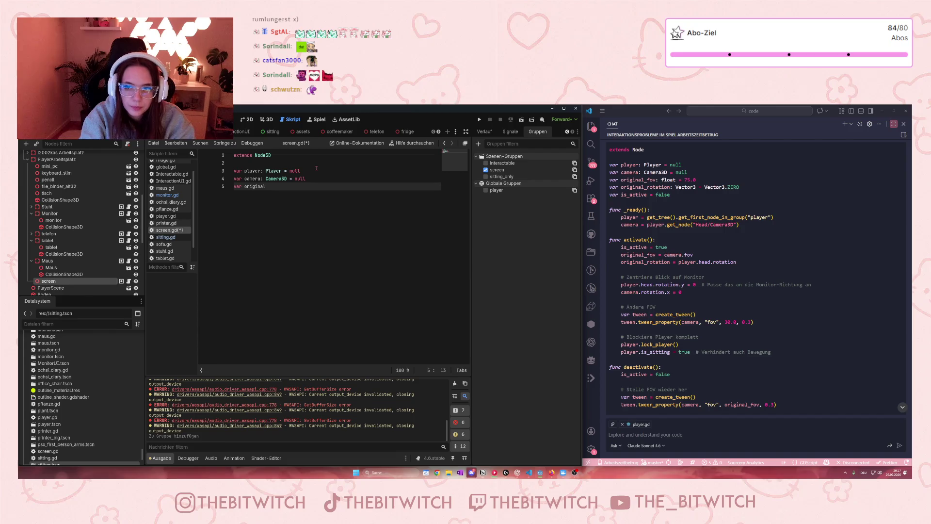
type("_fo")
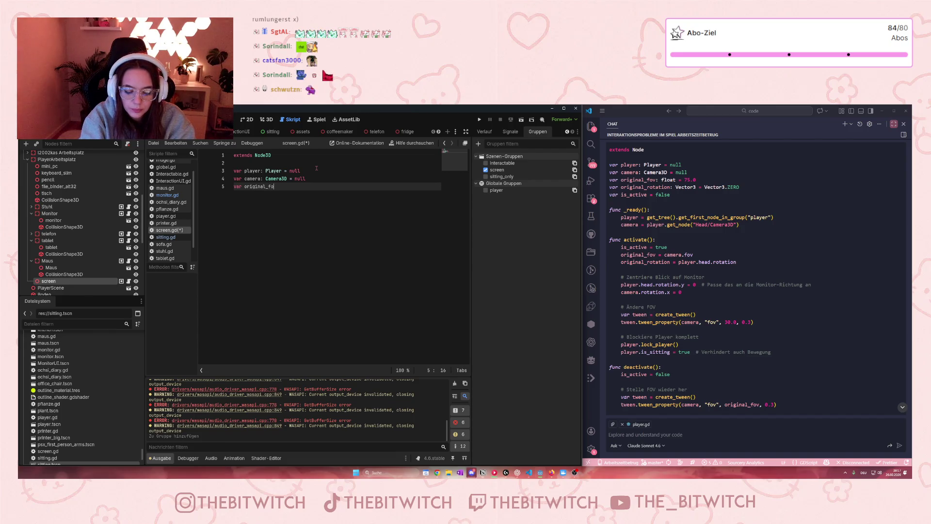
type("v =")
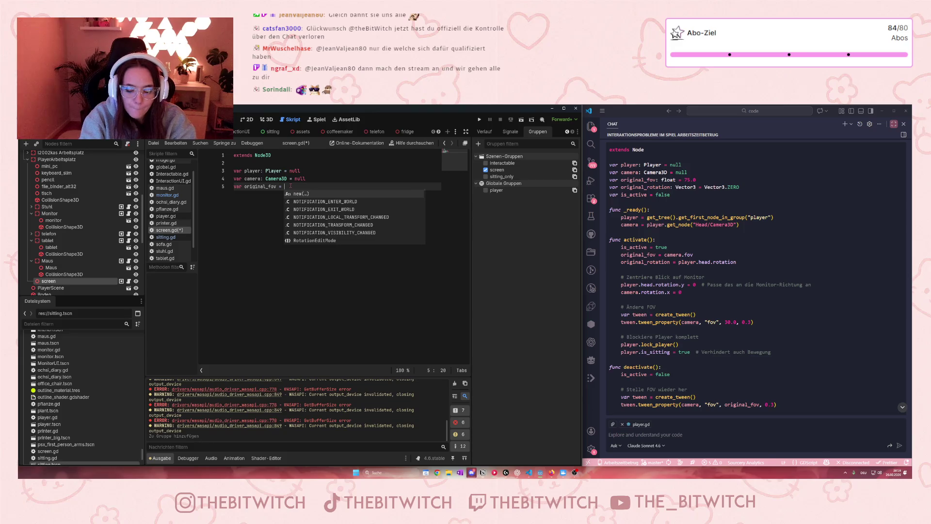
key("BackSpace")
key("BackSpace")
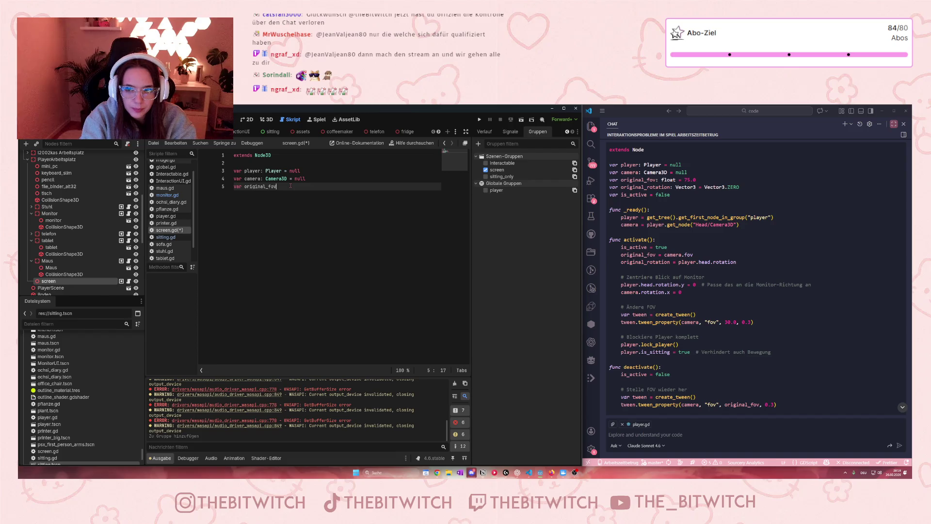
Make original_fov a float of 75.0, add original_rotation as Vector3.ZERO and is_active = false, and begin func _ready.
type(": fl")
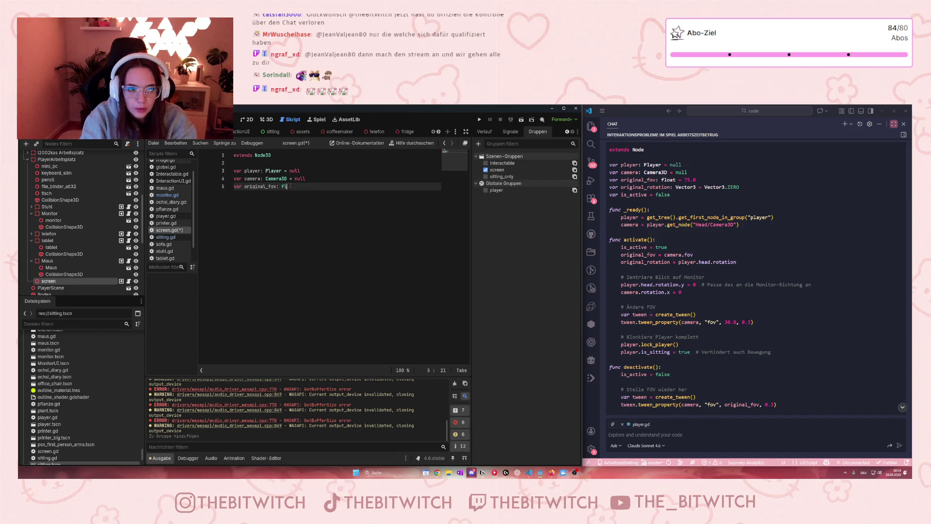
type("oat ")
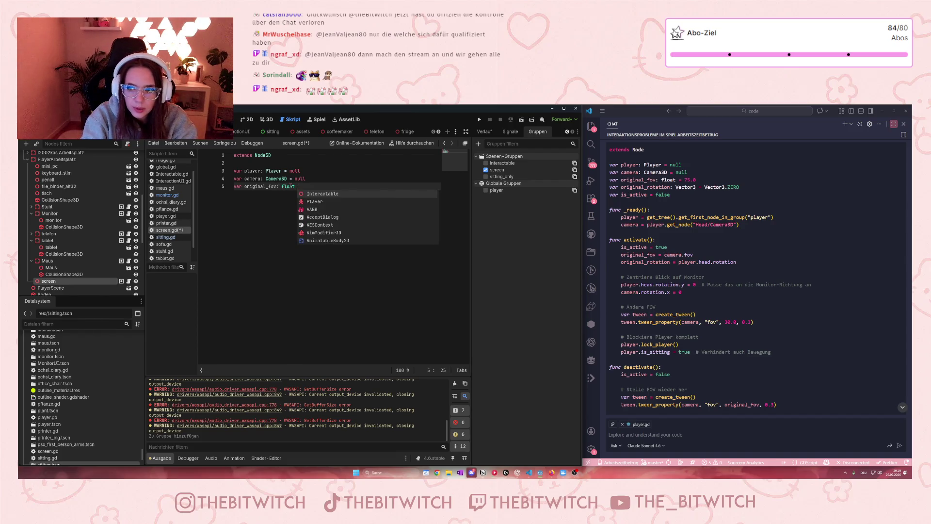
type("= 7")
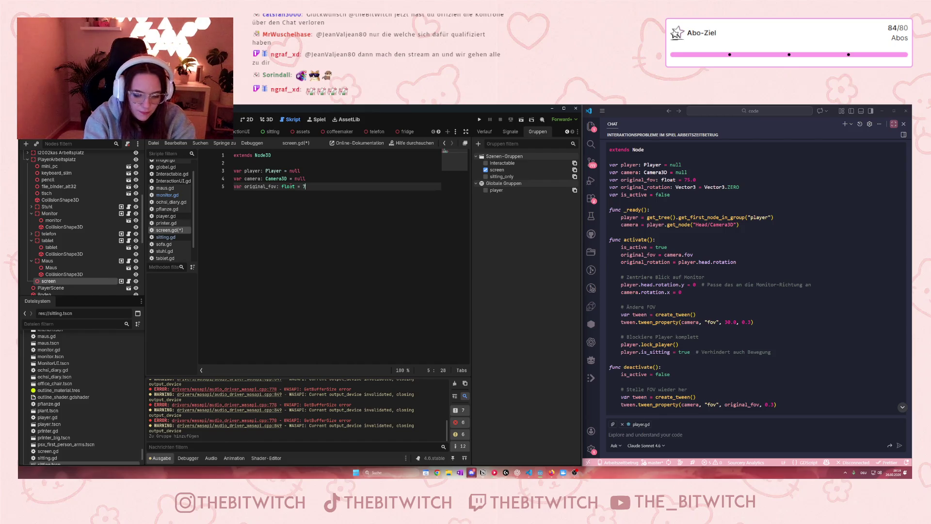
type("5.0")
key("Return")
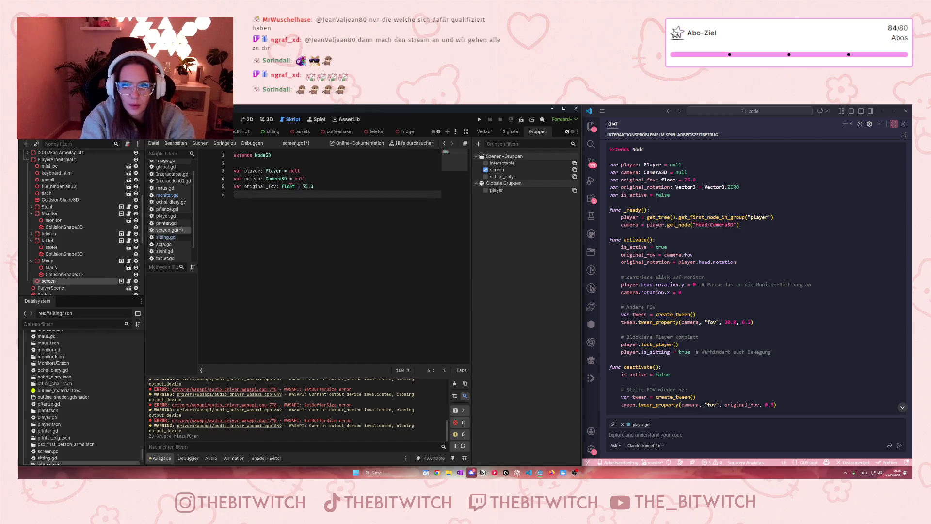
type("var origi")
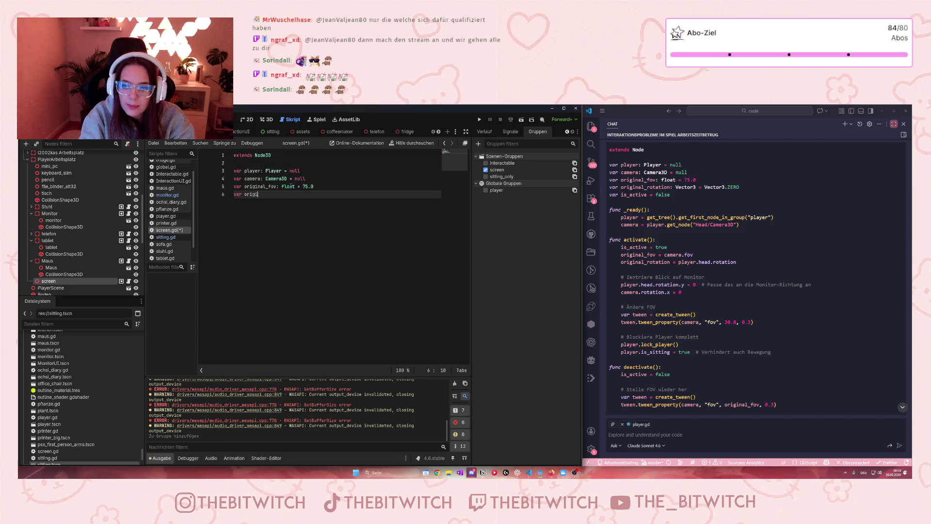
type("nal")
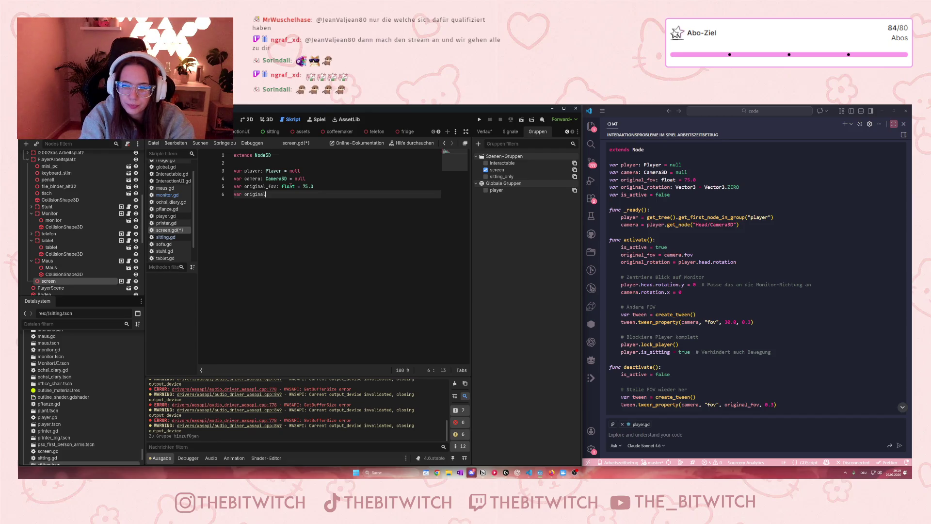
type("_r")
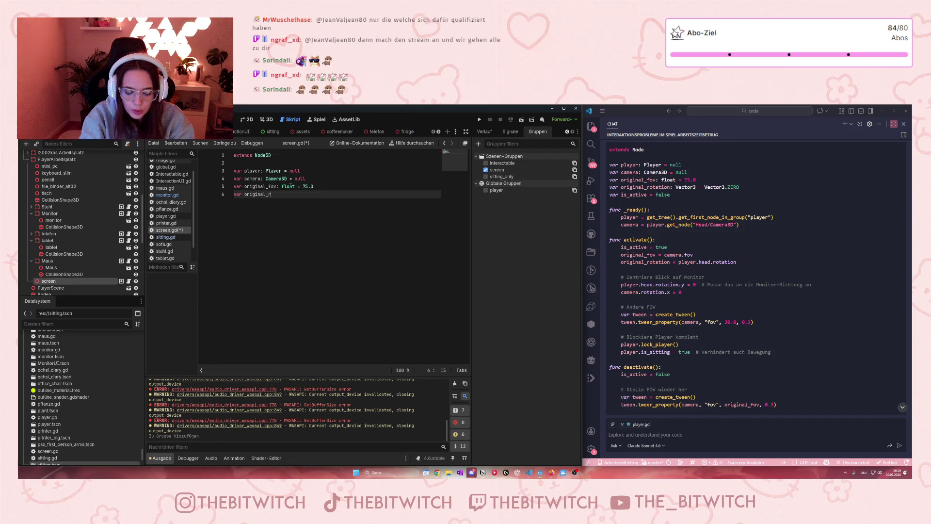
type("otation: Vector3 = ")
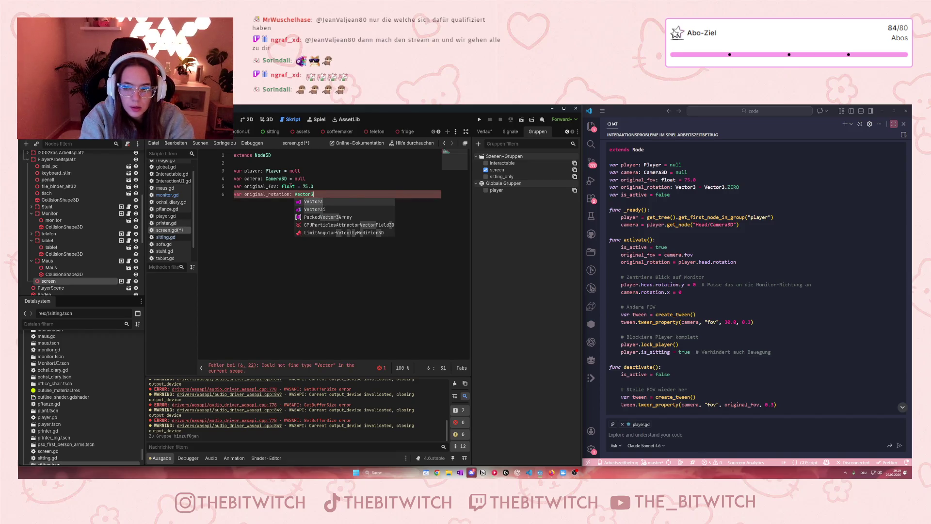
type("Vector")
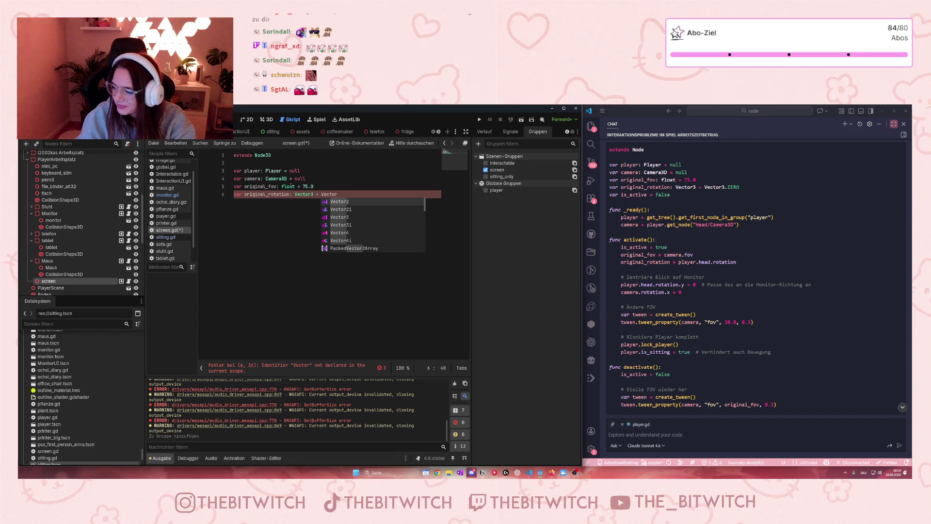
type("3.ZERO var is_active = false  func _ready")
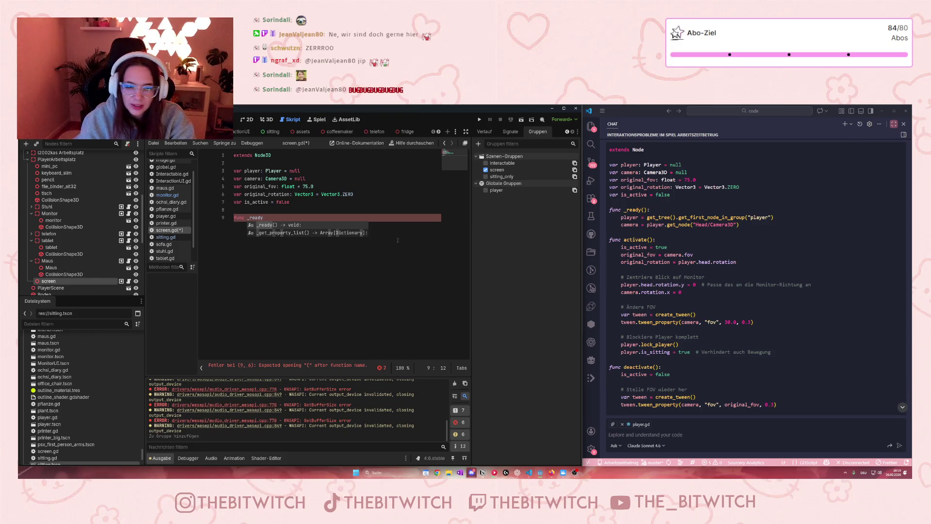
Finish 'func _ready():', start its body with 'player', then bring up the Projektplan notes.
key("Escape")
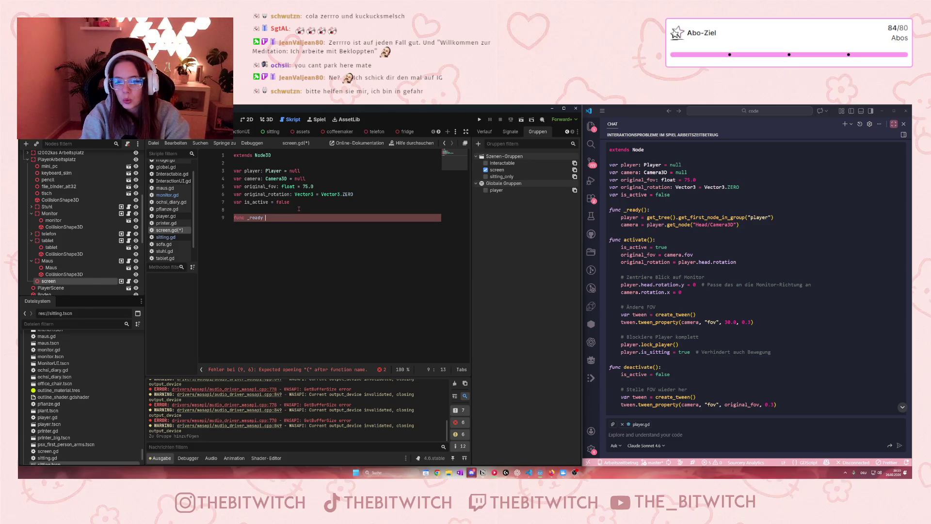
type("()")
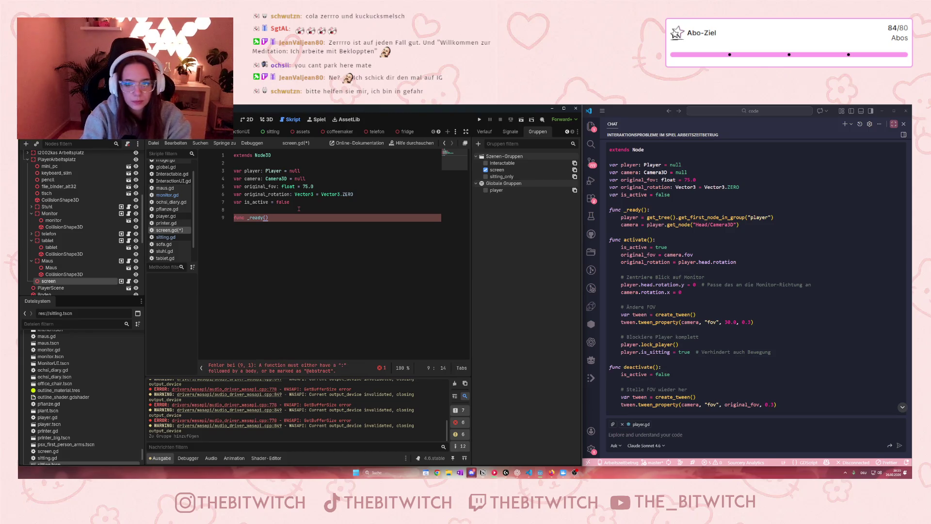
type(":")
key("Return")
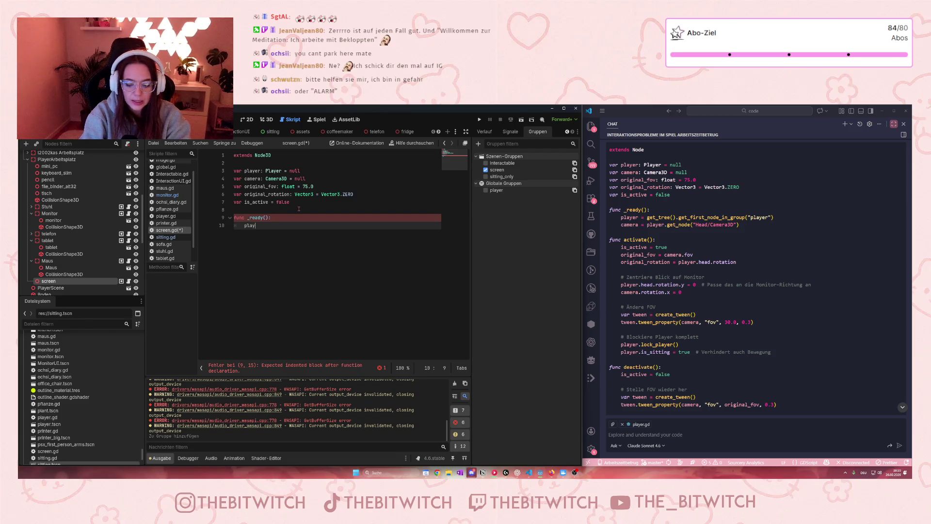
type("er")
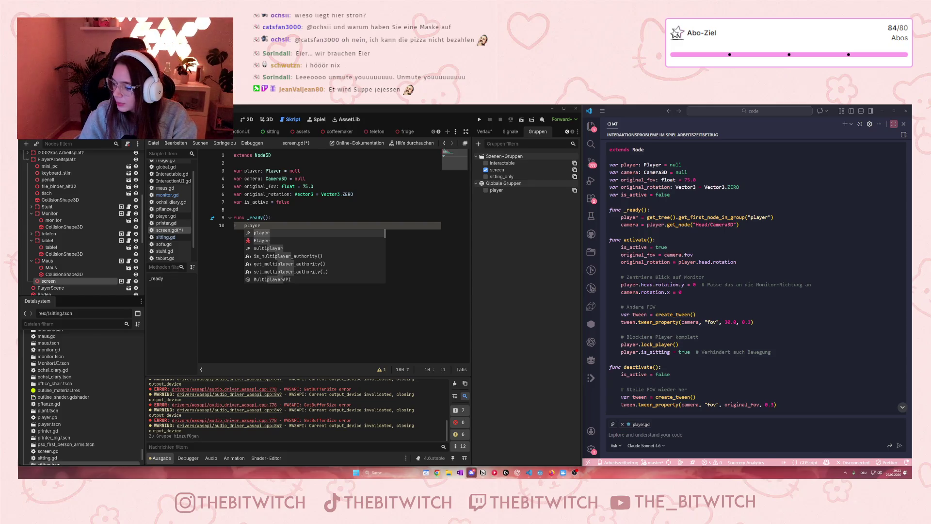
left_click(472, 473)
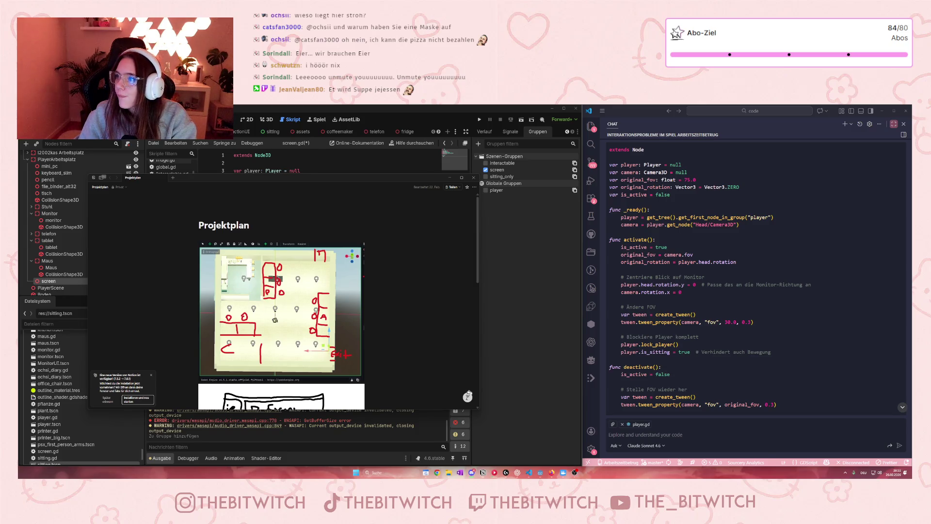
left_click(450, 177)
type("player")
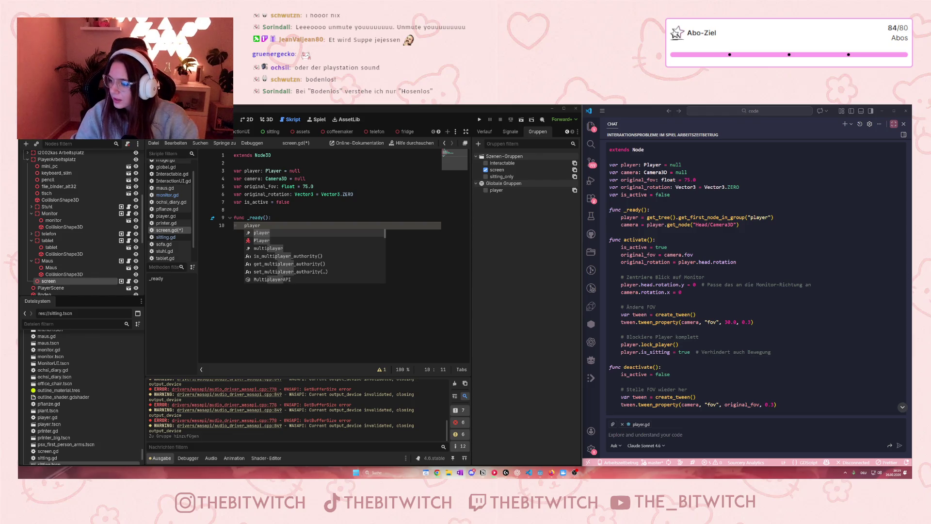
key("Escape")
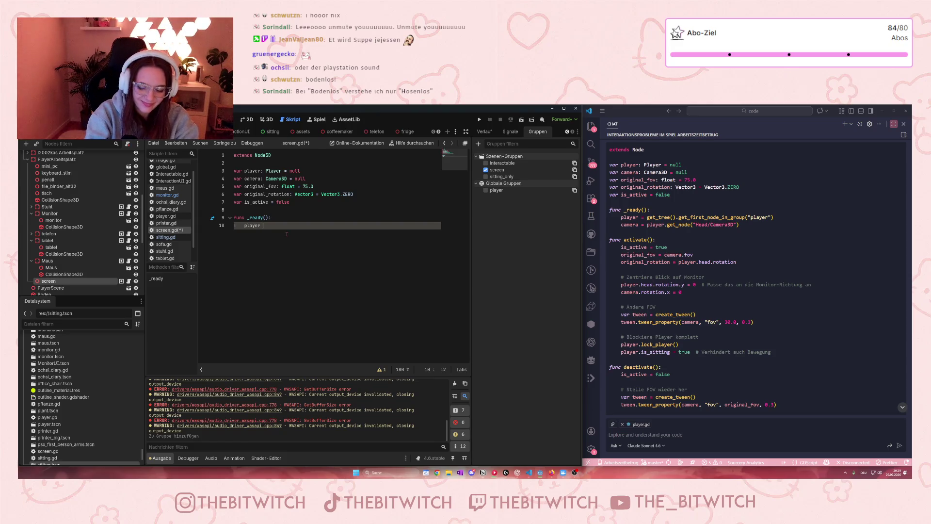
Assign player = get_tree().get_first_node_in_group("player") in _ready.
type("= get")
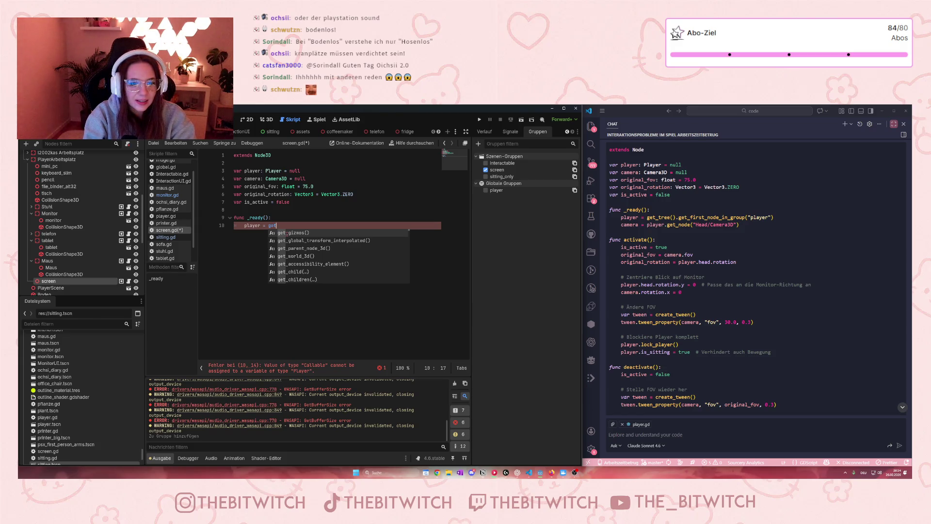
type("_tree")
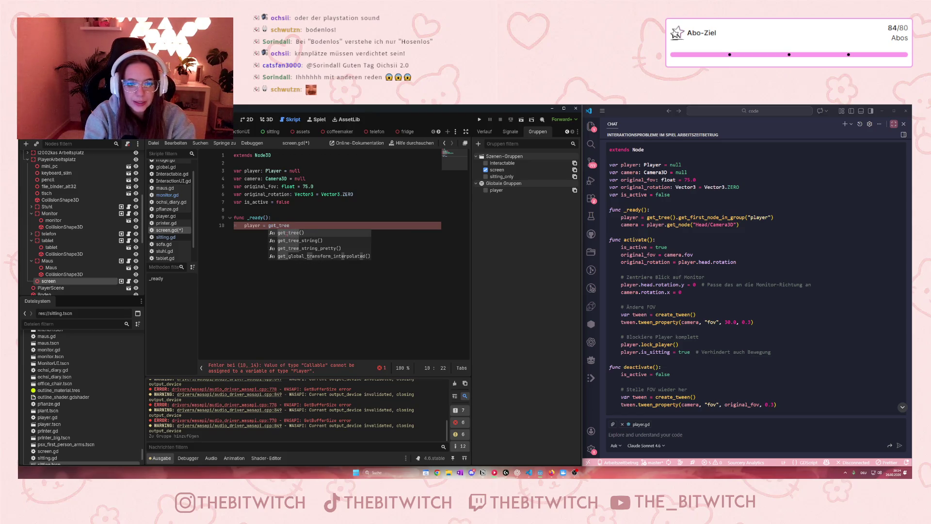
key("Return")
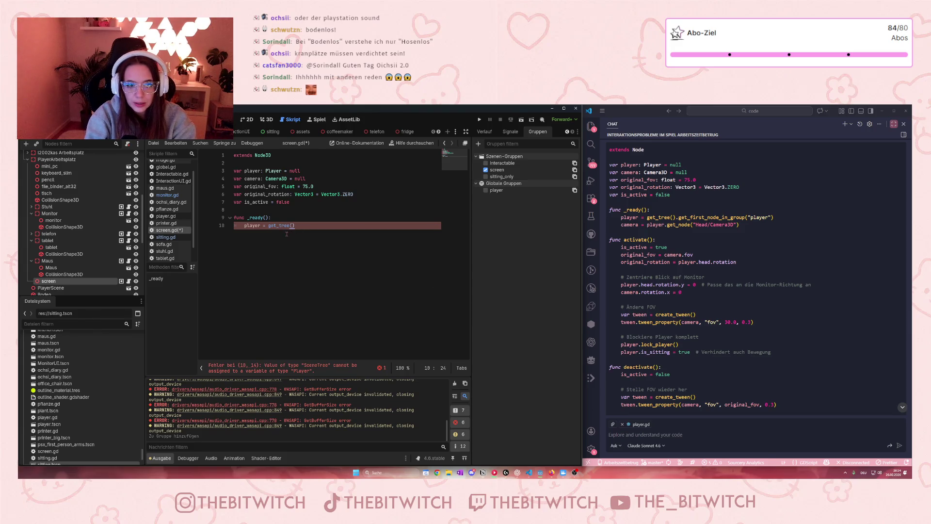
type("get")
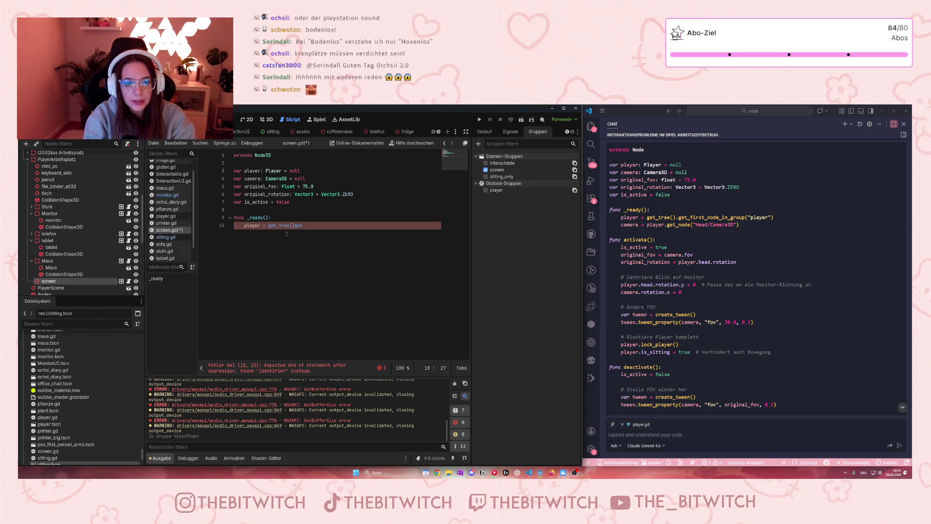
key("BackSpace")
key("BackSpace")
key("BackSpace")
type(".get")
key("Return")
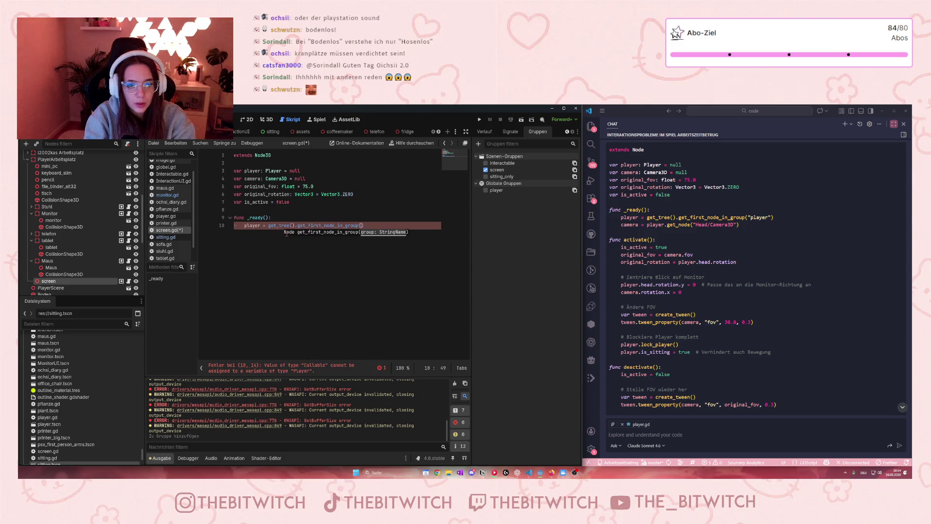
type("\"player")
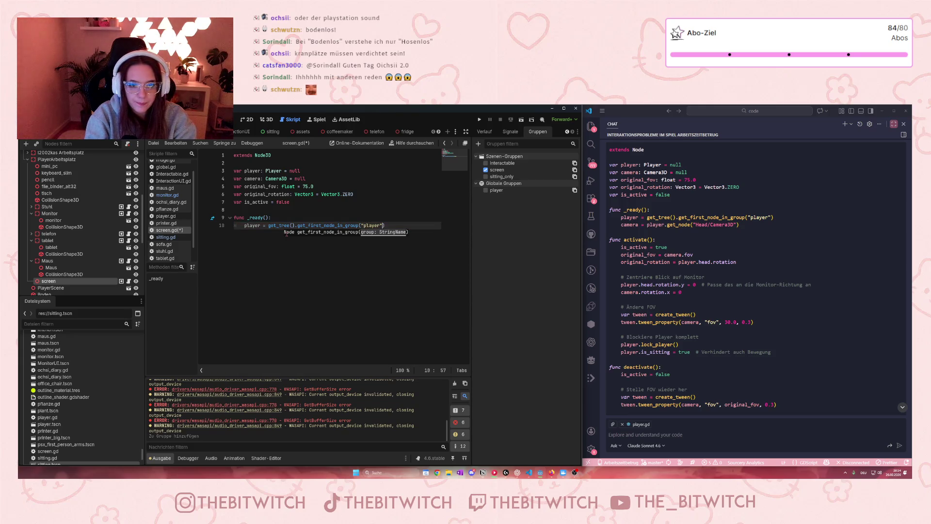
Add camera = player.get_node("Head/Camera3D") and end the _ready body.
key("Return")
type("camera = pla")
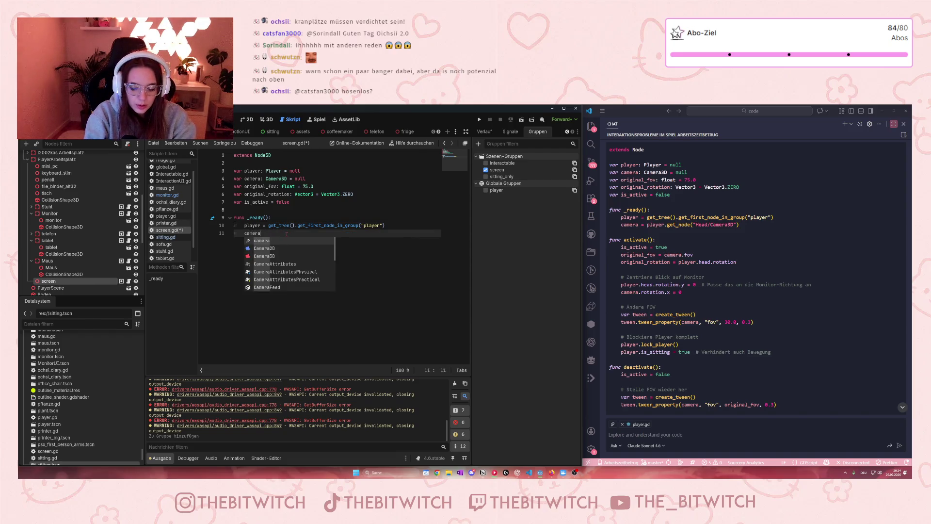
type("yer.")
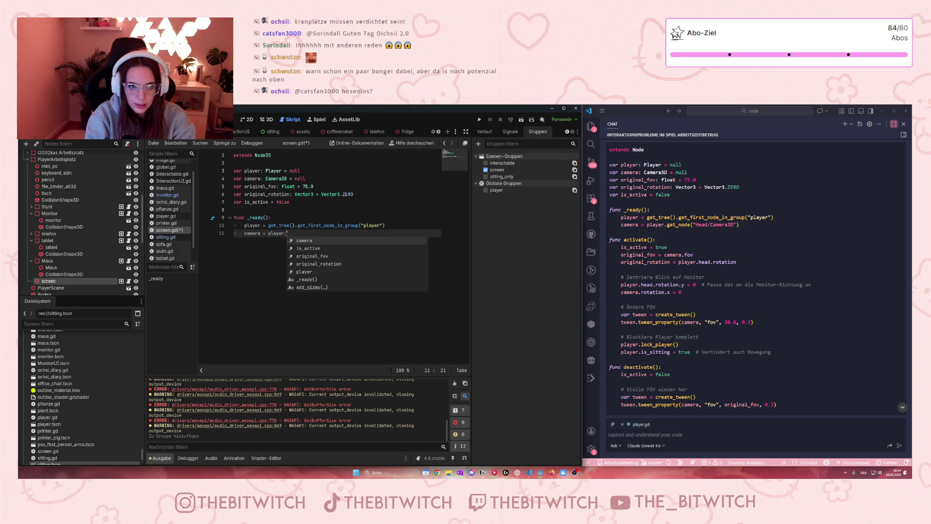
type("get_node")
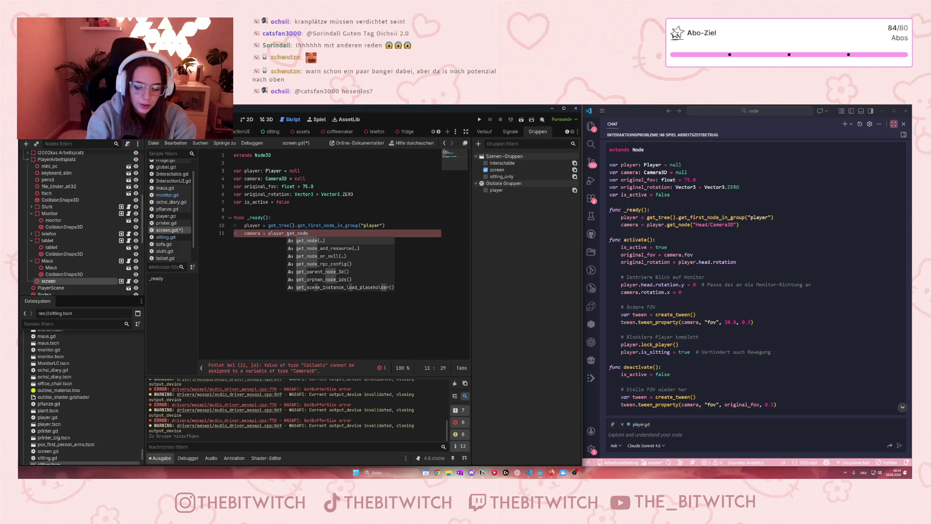
type("(\"H")
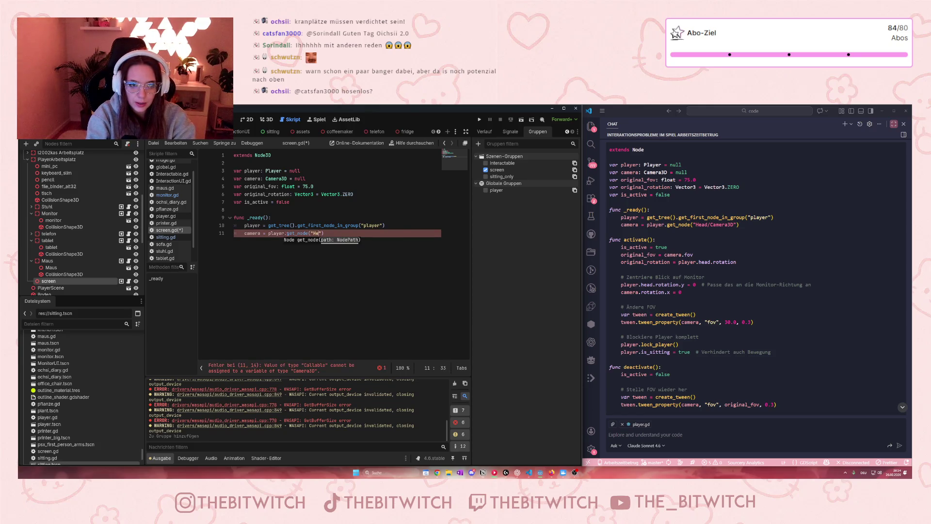
type("ead")
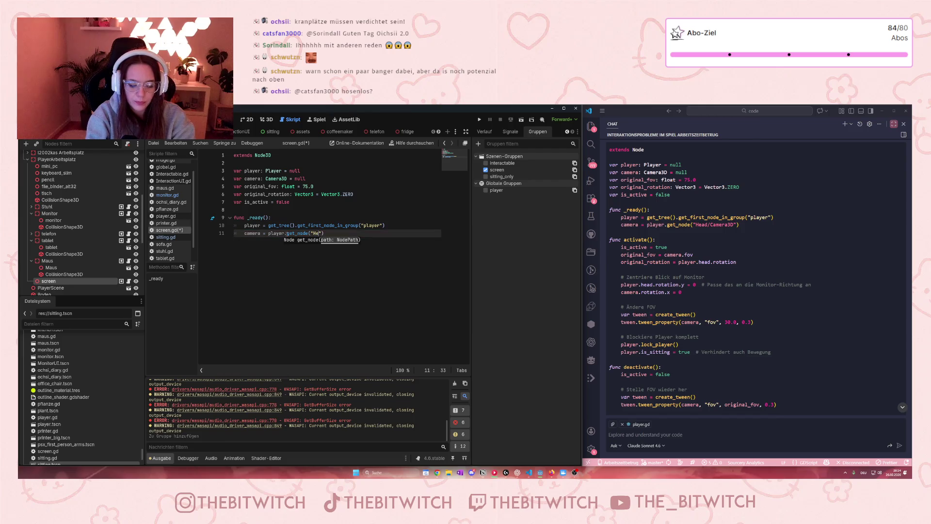
type("/Cam")
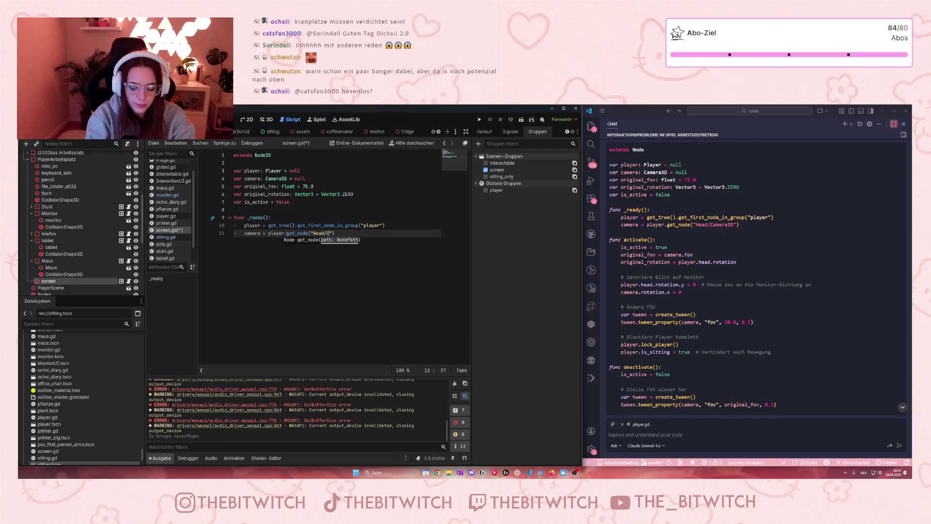
type("era")
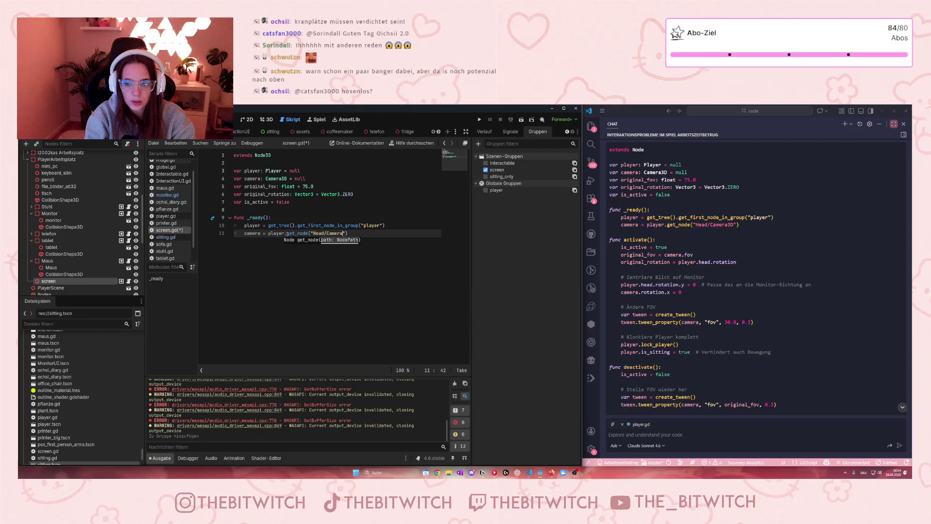
type("3D")
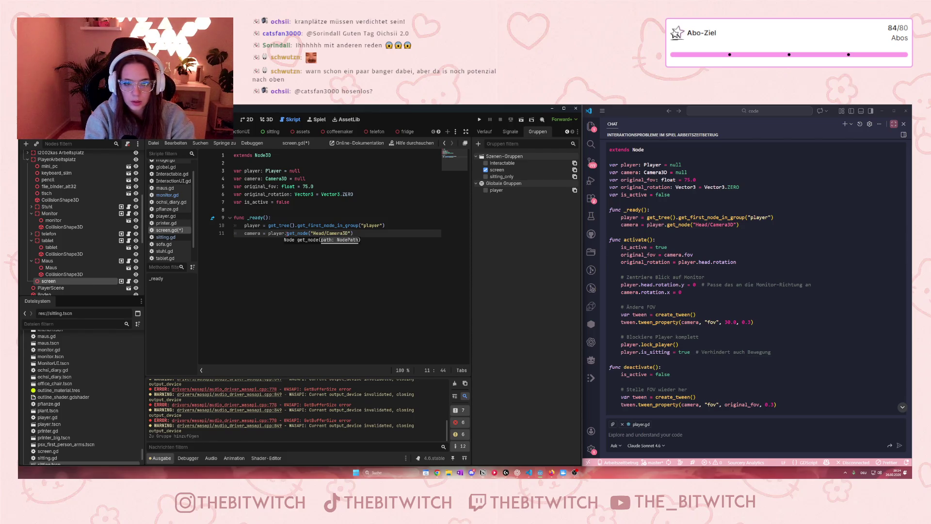
key("Return")
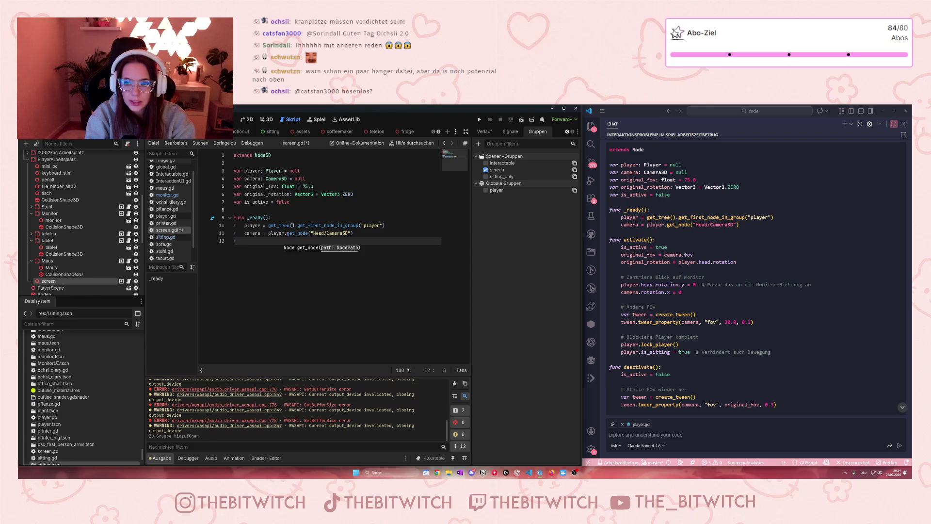
key("Return")
Unindent after the camera line and add a fresh line below _ready().
key("BackSpace")
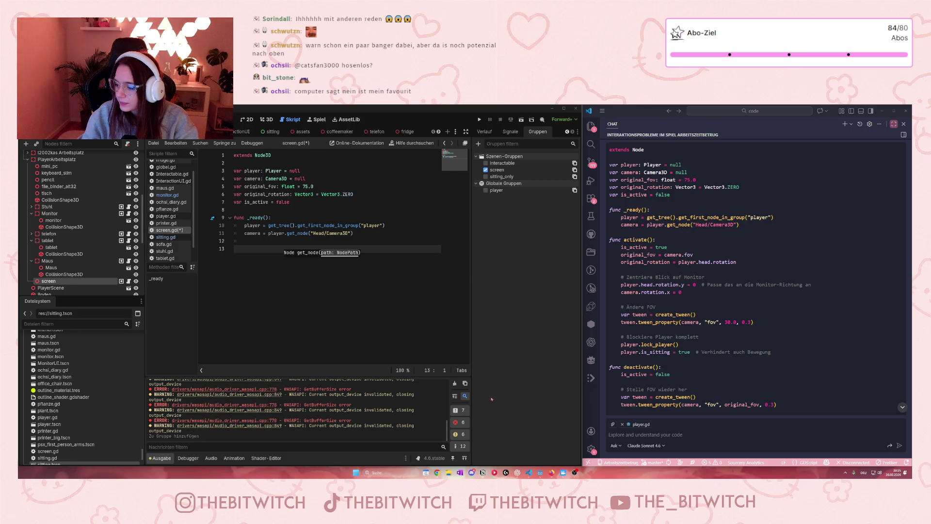
left_click(356, 244)
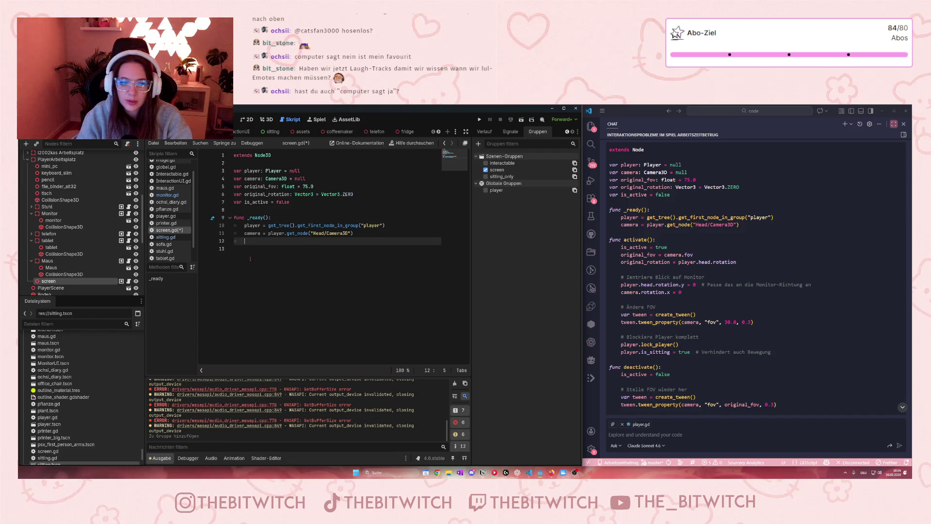
key("Return")
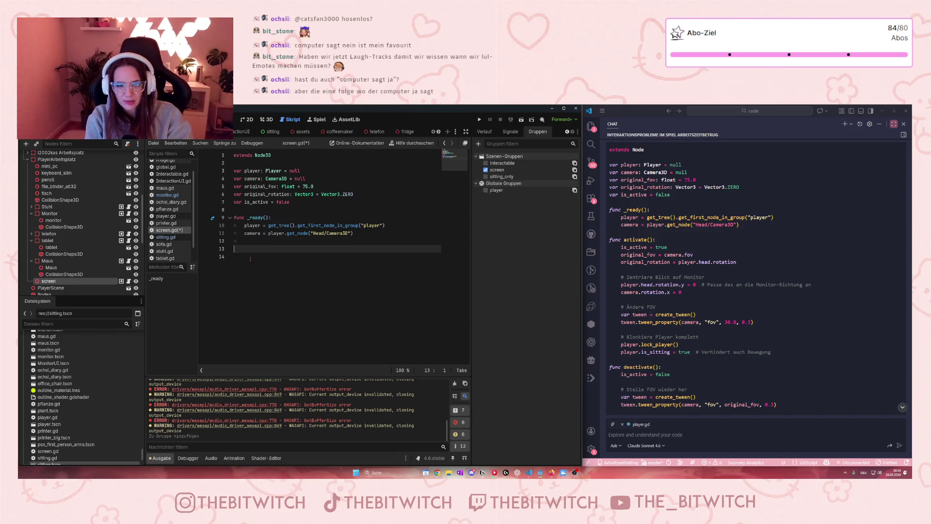
Write 'func activate():' with 'is_active = true' as its first body line.
type("func ")
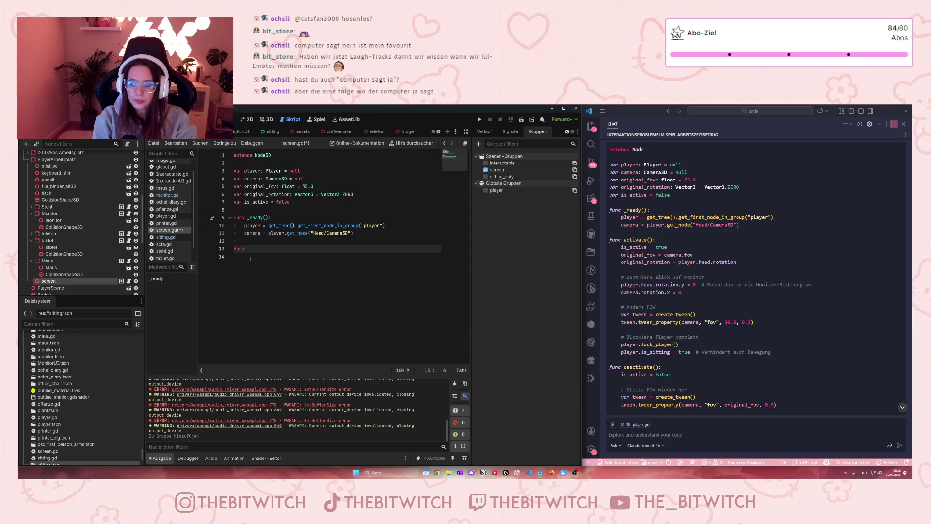
type("activate")
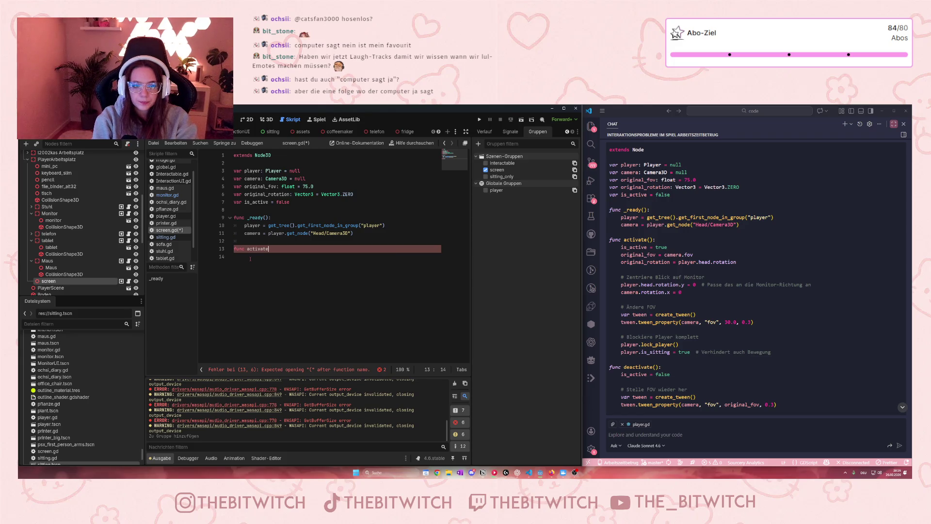
type("():")
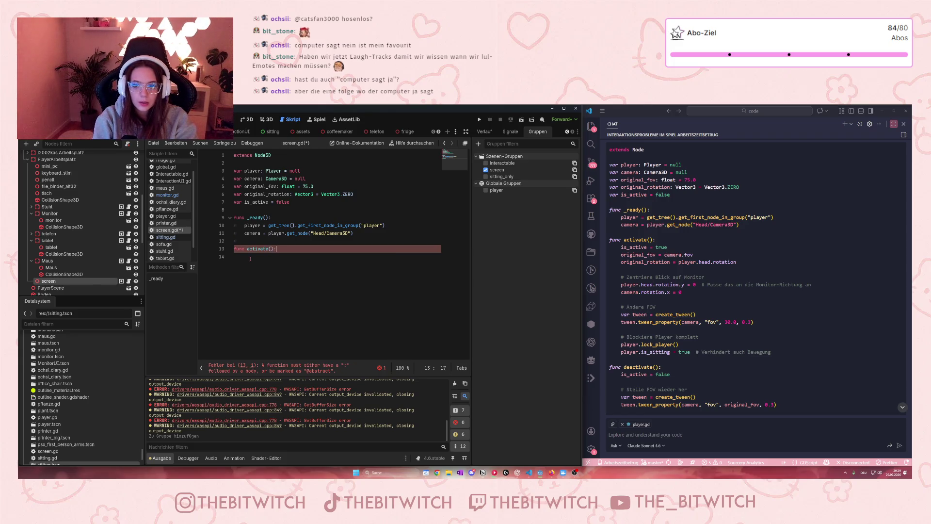
key("Return")
type("is_")
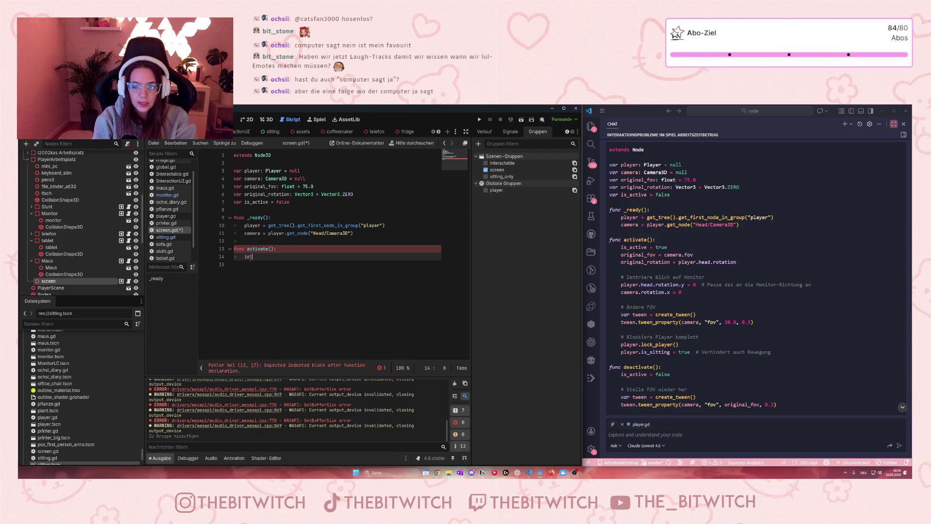
type("active = true")
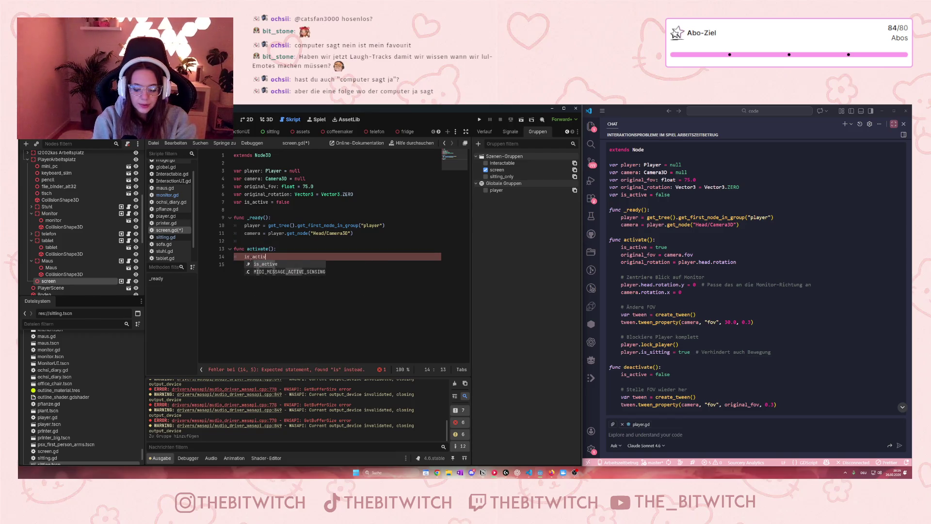
key("Return")
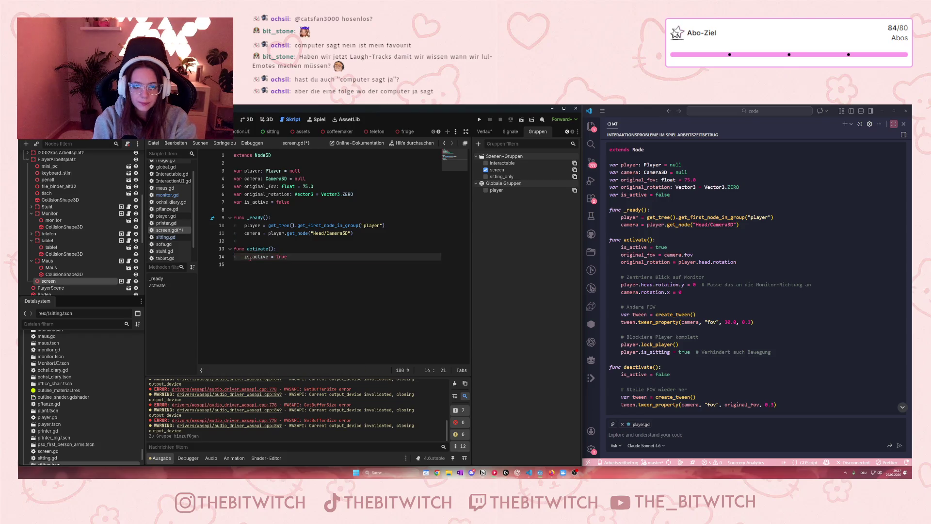
key("Return")
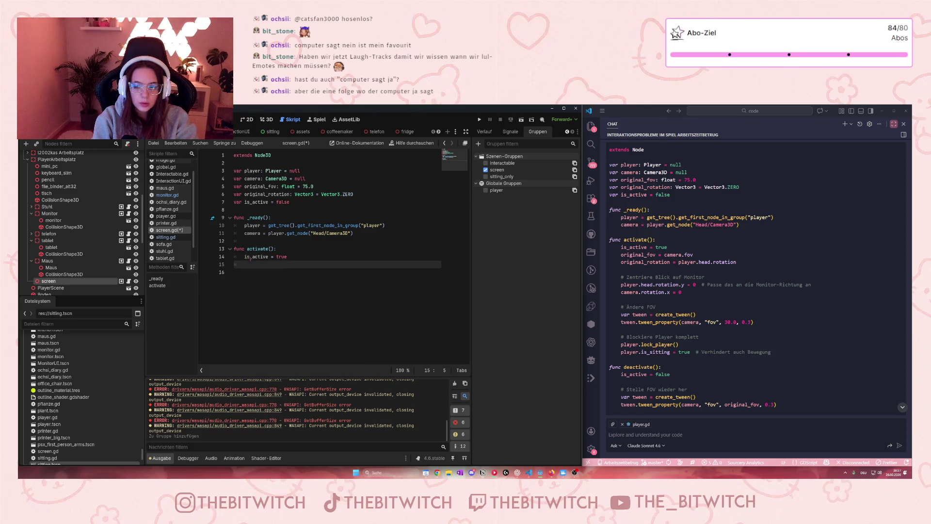
Add 'original_fov = camera.fov' to activate().
type("original")
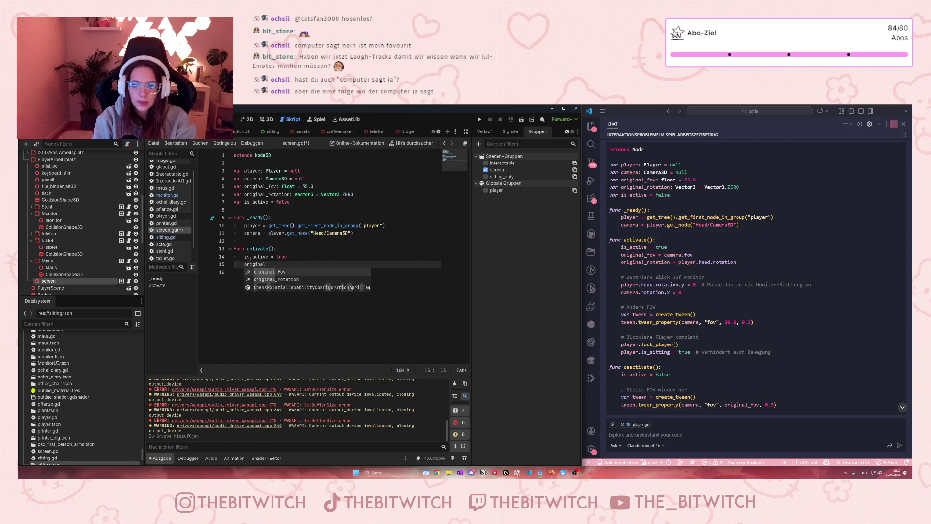
type("_fov ")
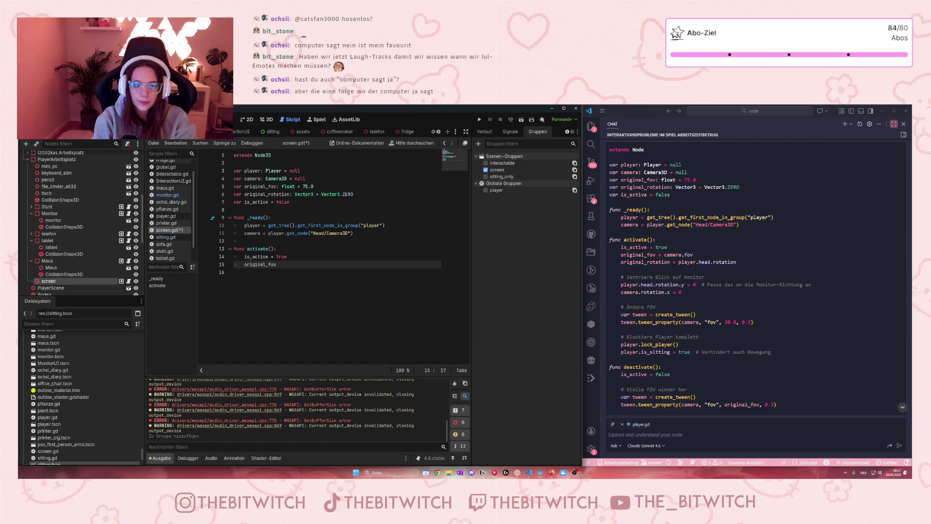
type("= camera")
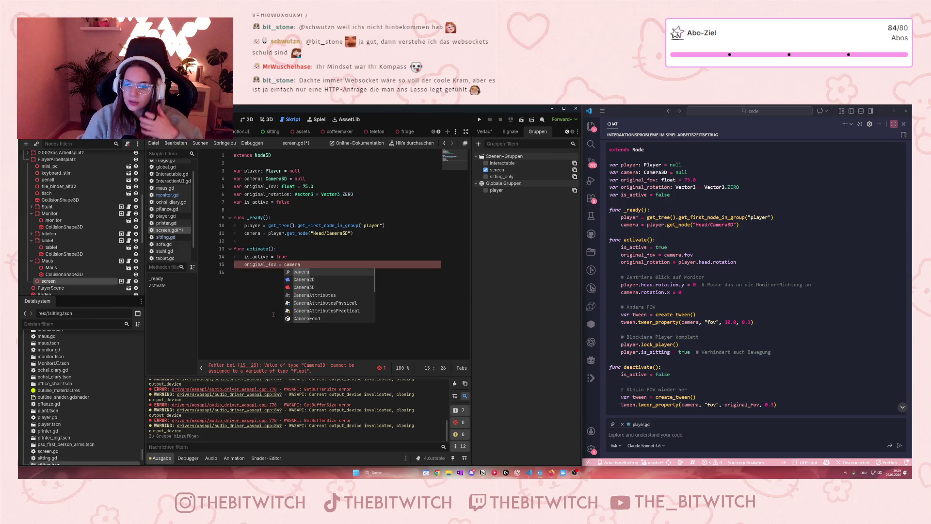
key("Escape")
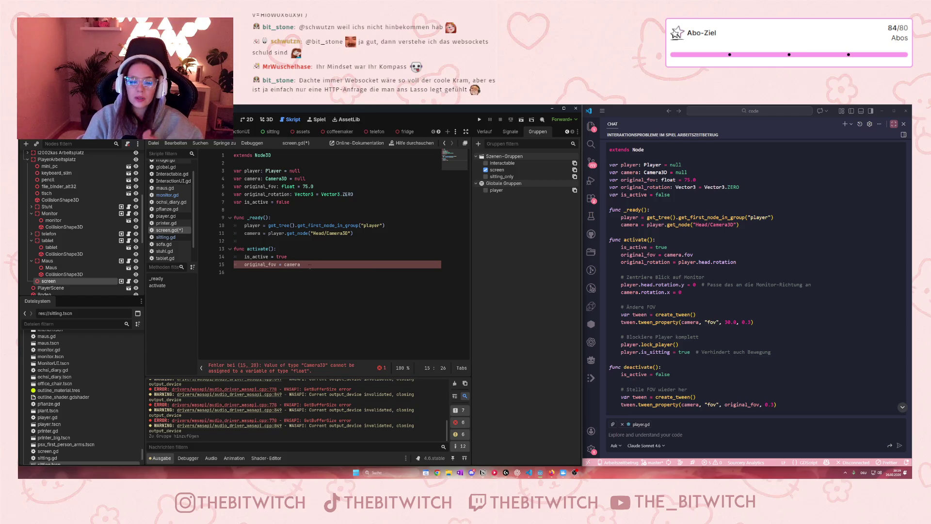
type(".fov")
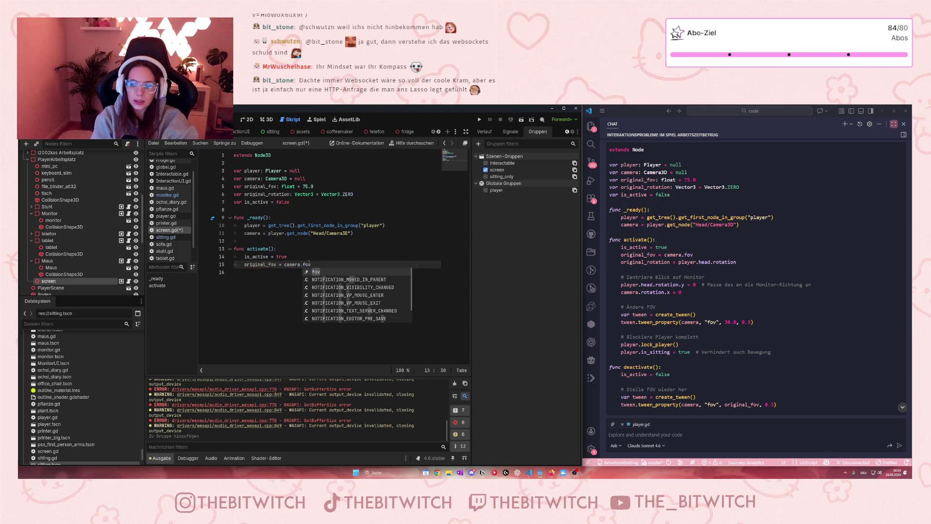
key("Escape")
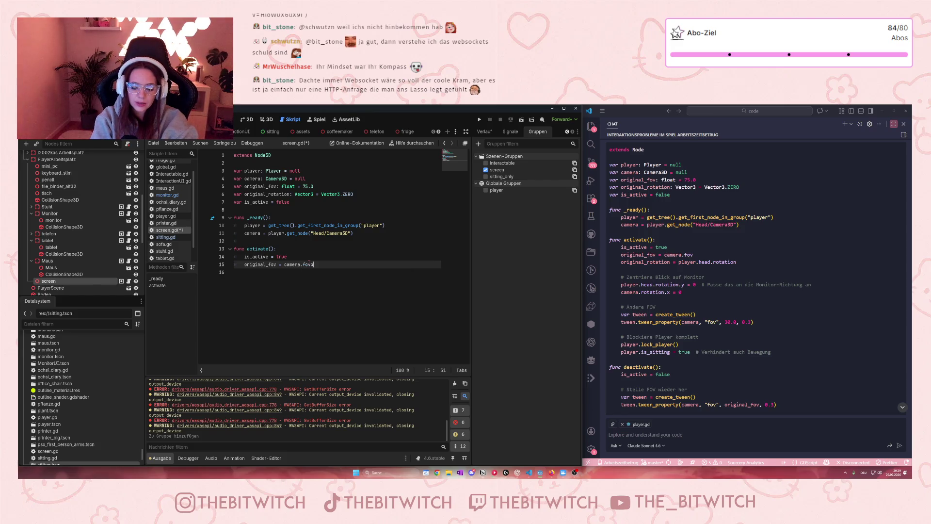
key("BackSpace")
key("BackSpace")
key("BackSpace")
Add 'original_rotation = player.head.rotation', correcting the wrong autocomplete insertion.
key("Return")
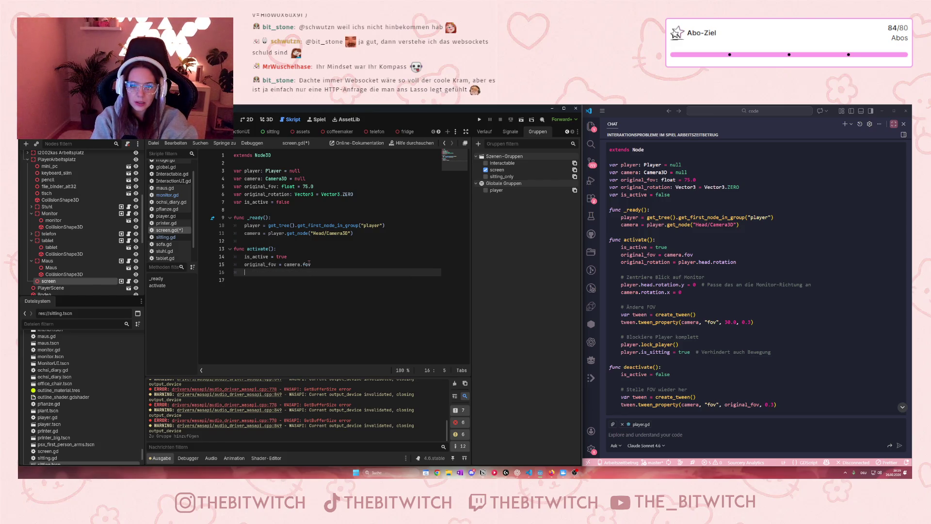
type("orig")
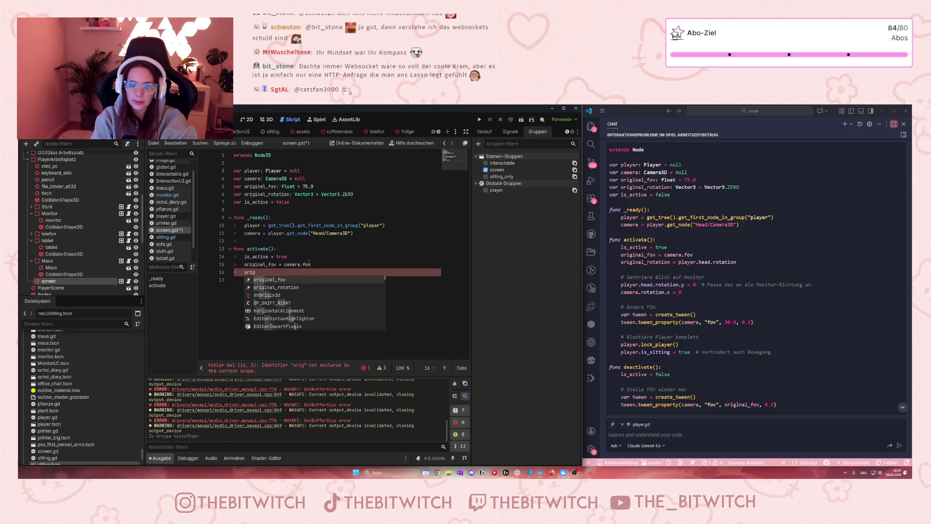
type("inal")
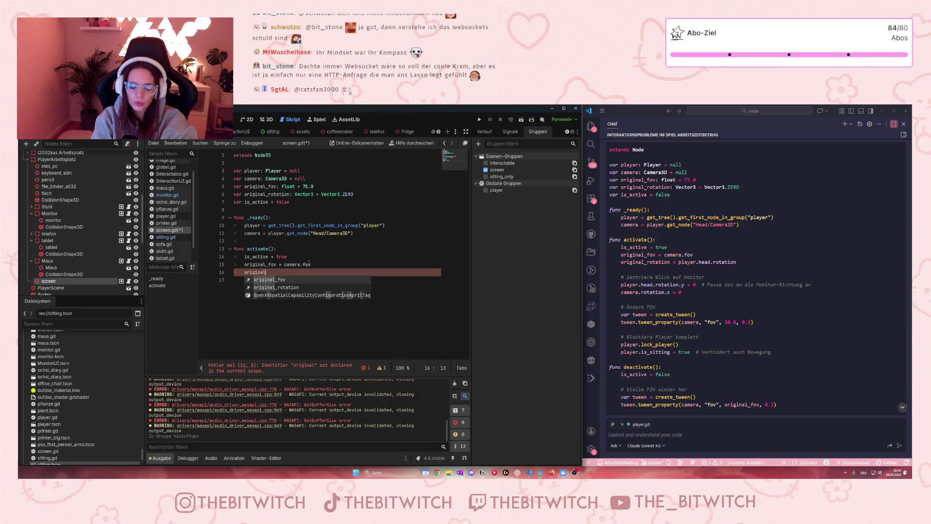
type("_rotatio")
key("Return")
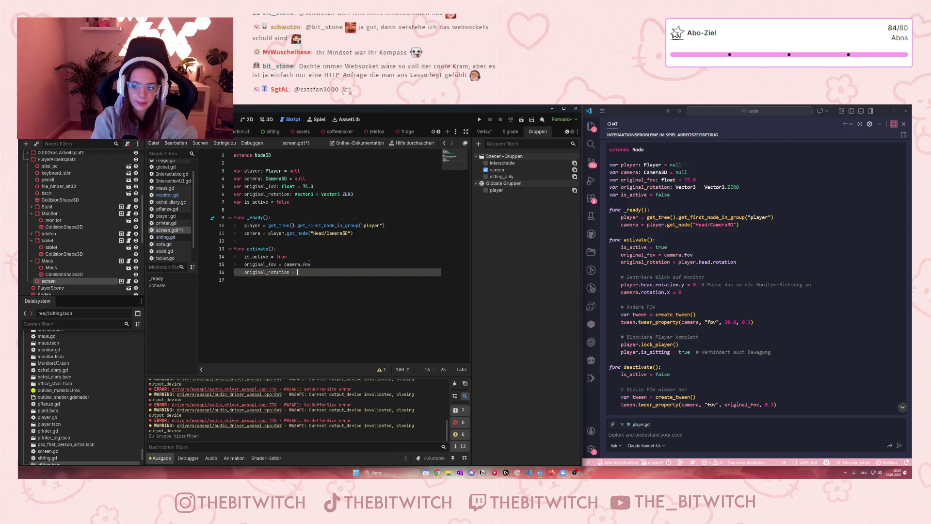
type("player.")
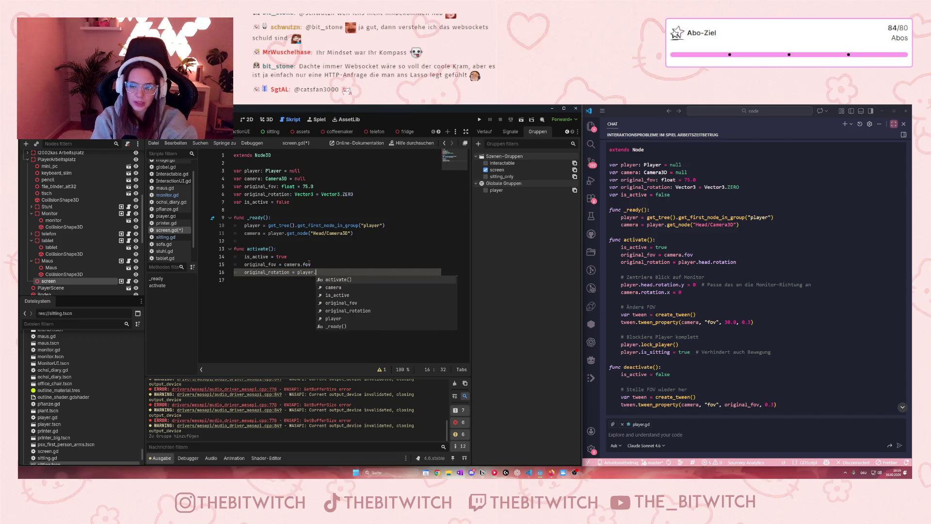
type("head")
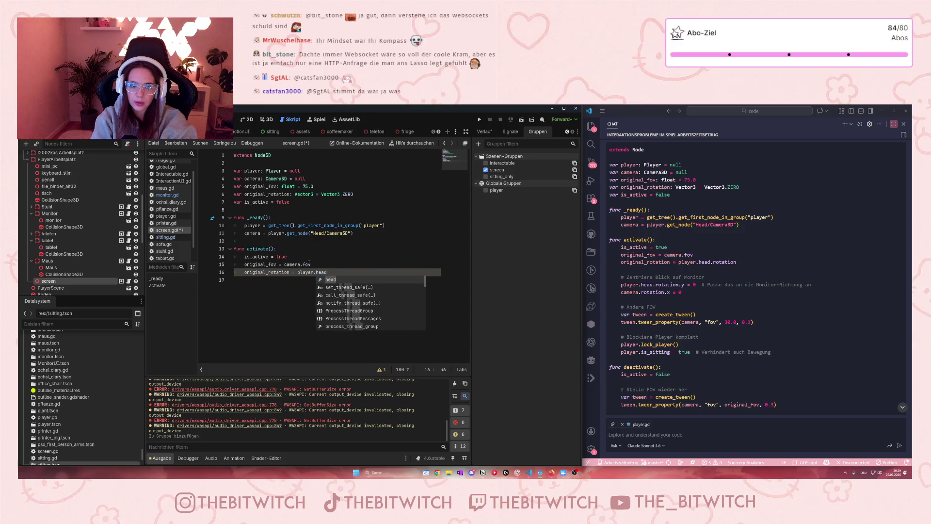
type(".rotation")
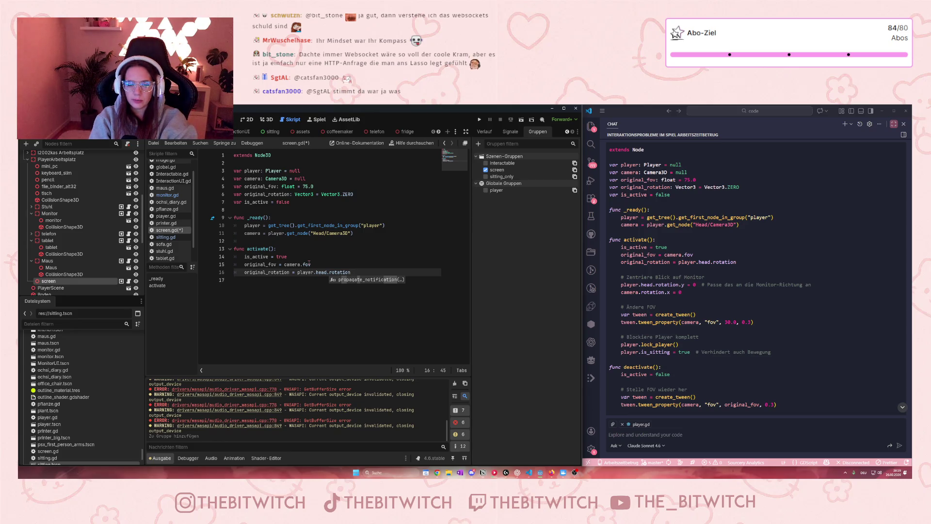
key("Return")
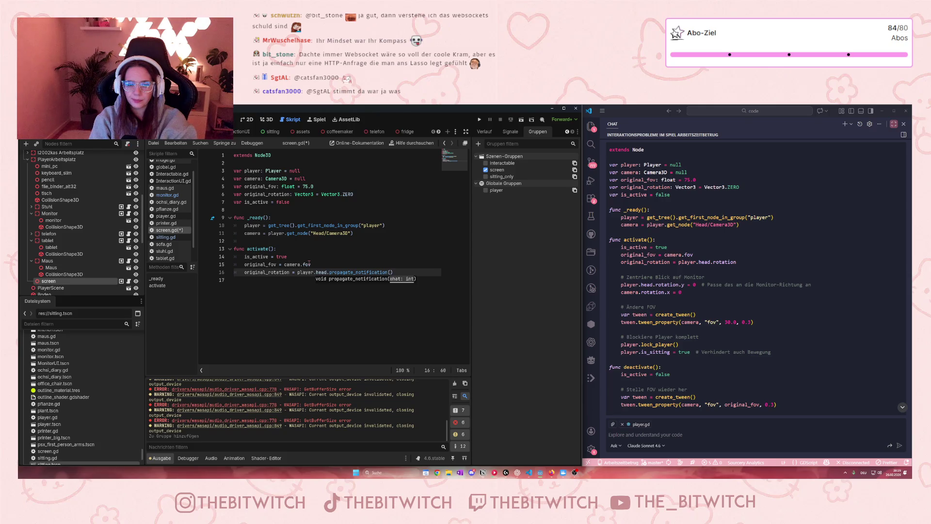
key("BackSpace")
key("BackSpace")
key("BackSpace")
key("BackSpace")
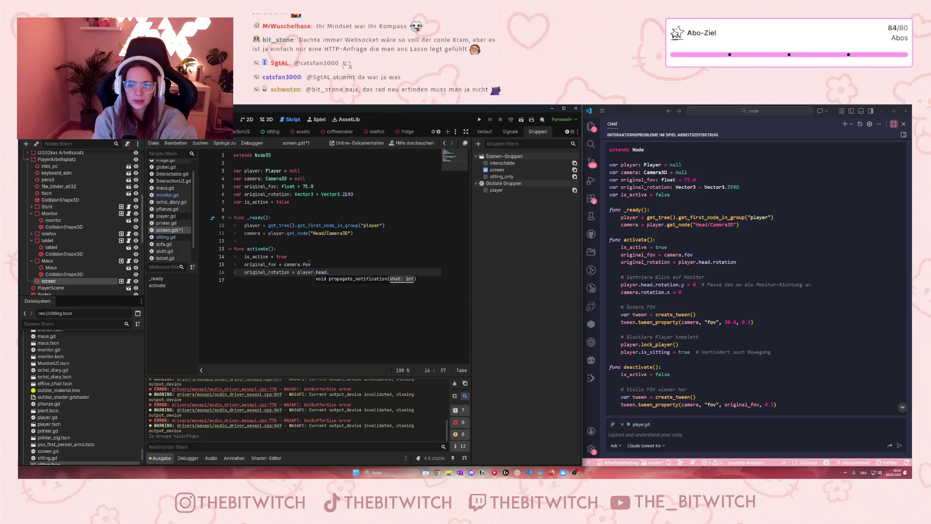
type("rotation")
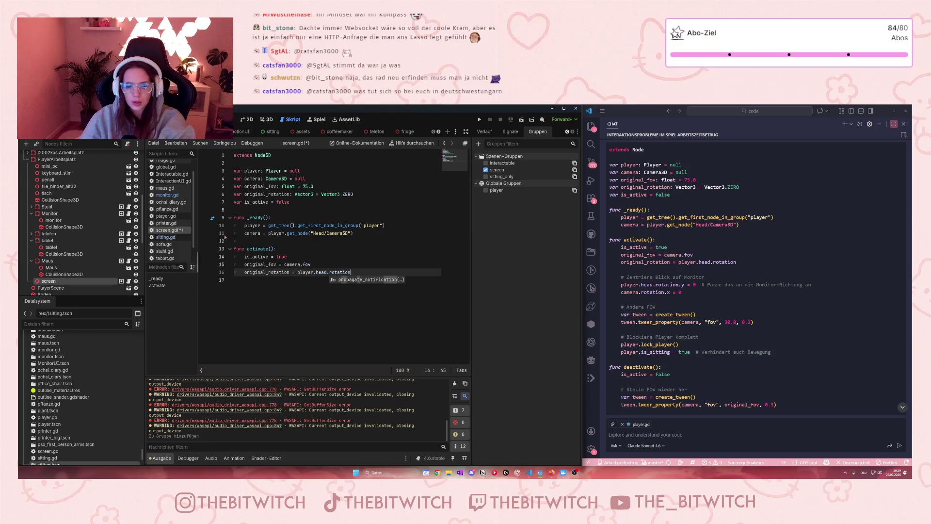
left_click(402, 272)
key("Return")
key("Return")
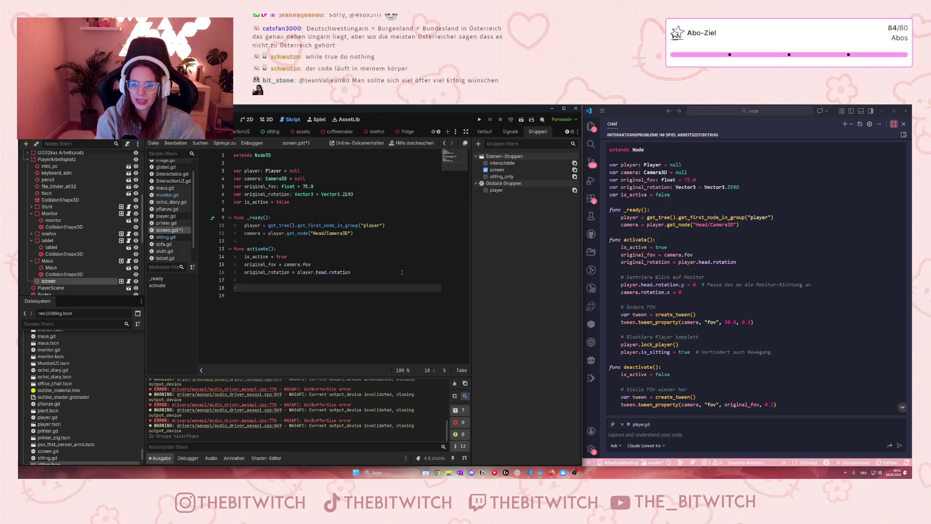
Reset player.head.rotation.y and camera.rotation.x to 0 in activate(), leaving two blank lines below.
type("player")
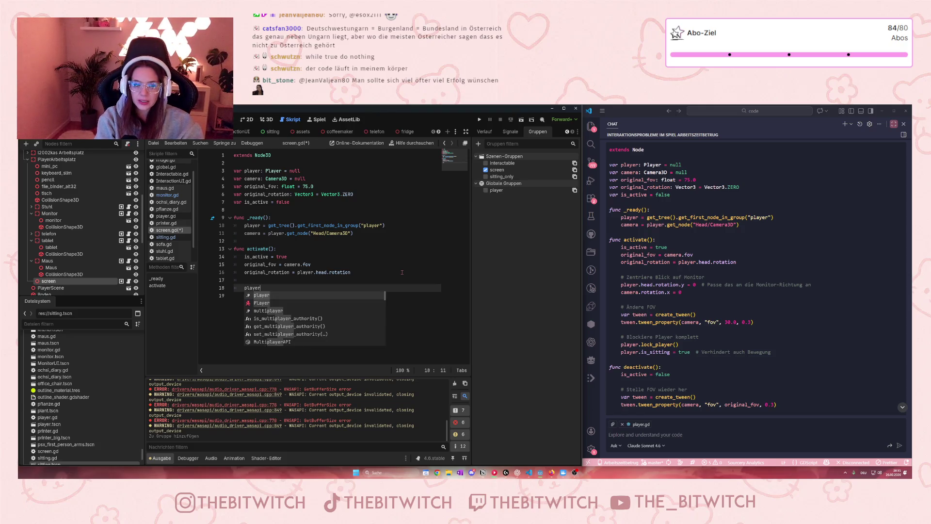
type(".head")
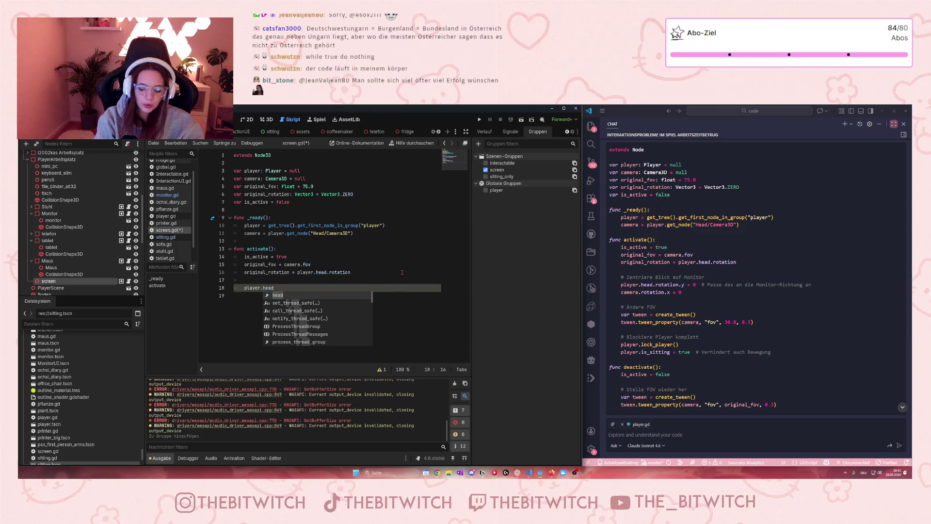
type(".rotation.y")
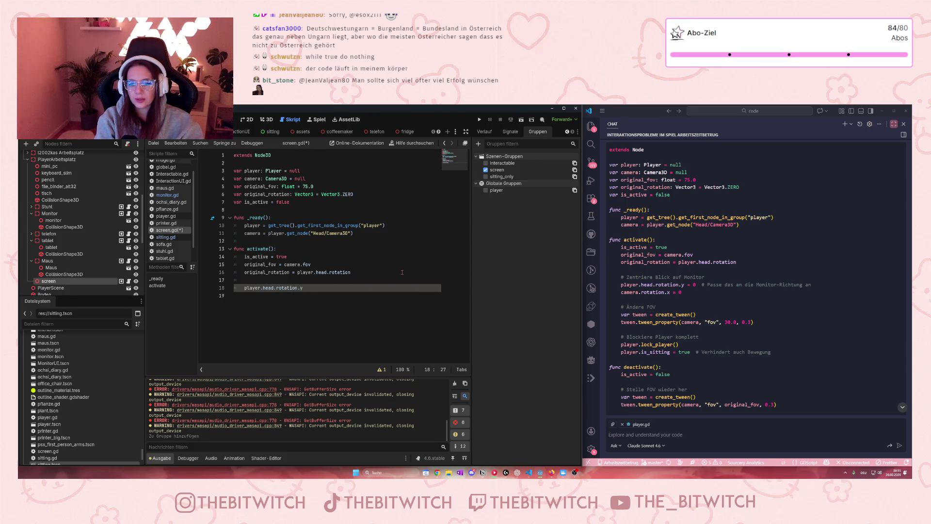
type(" = ")
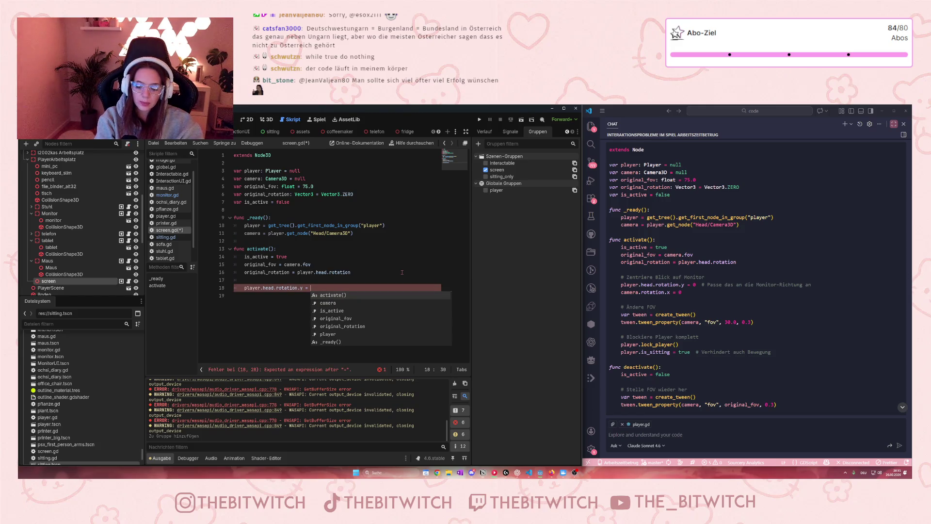
type("0")
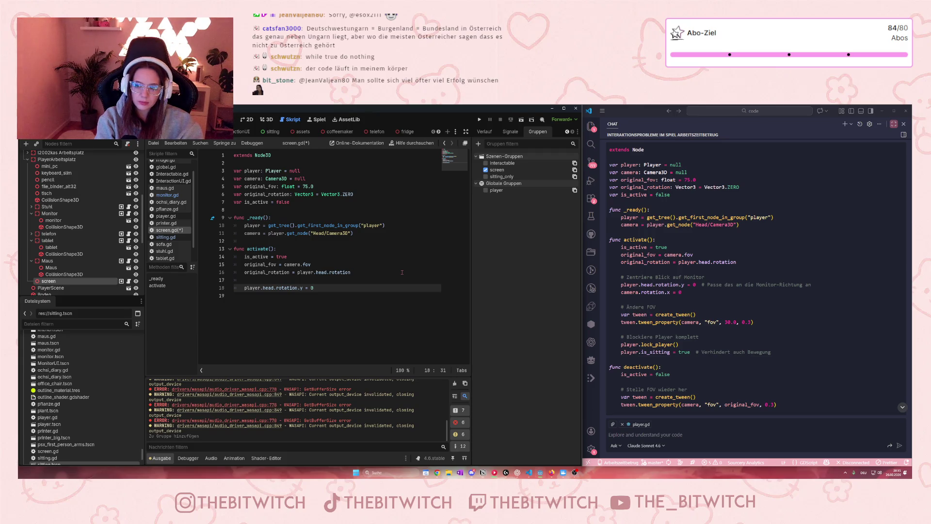
key("Return")
type("amer")
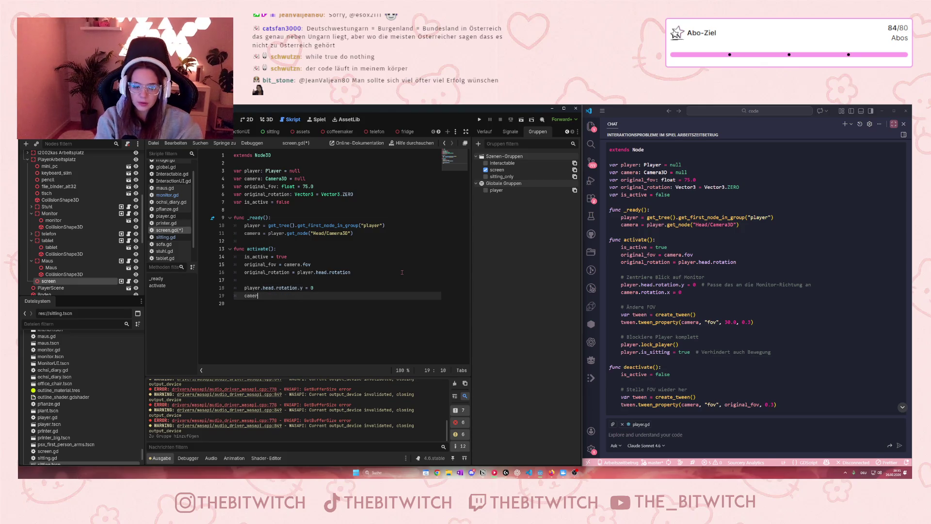
type("a.rotation")
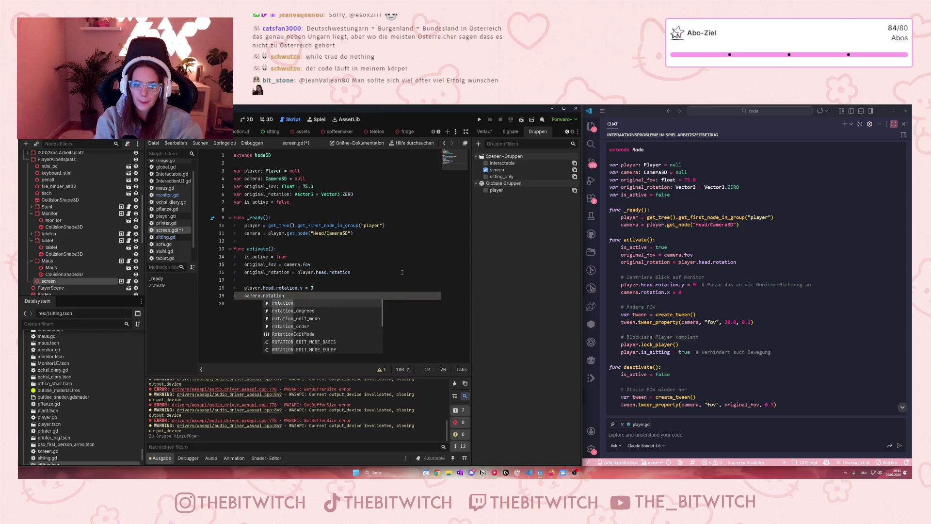
type(".x")
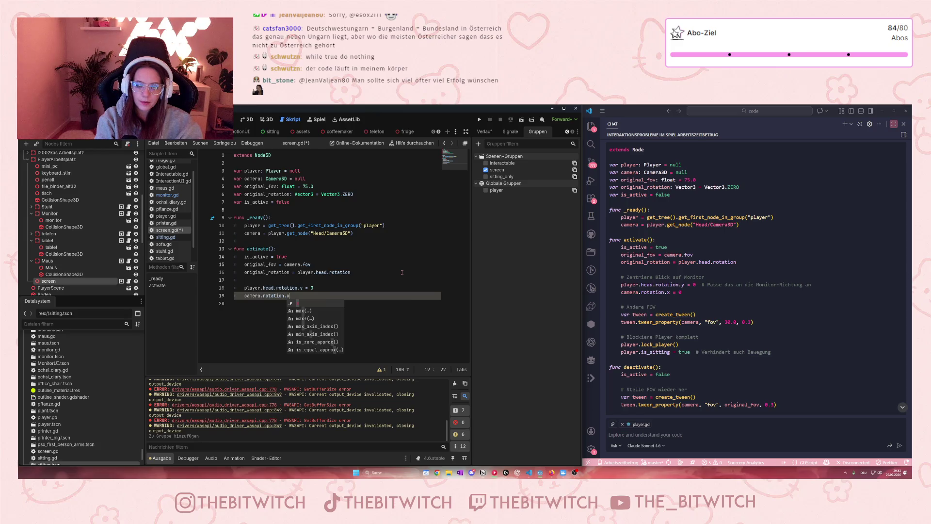
type(" = 0")
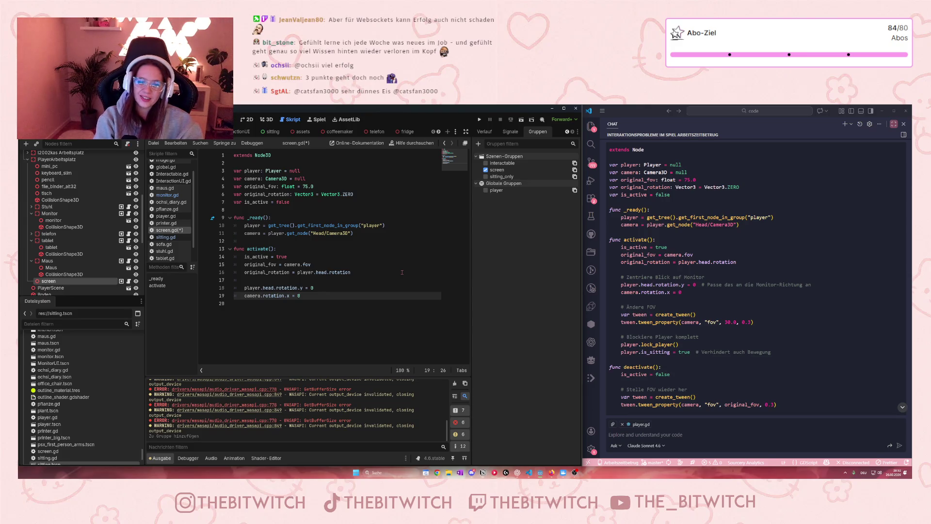
key("Return")
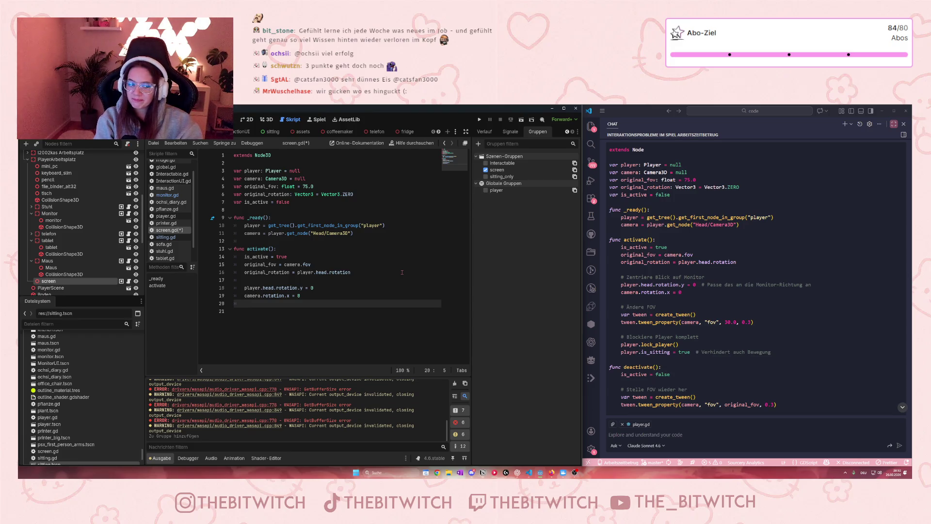
key("Return")
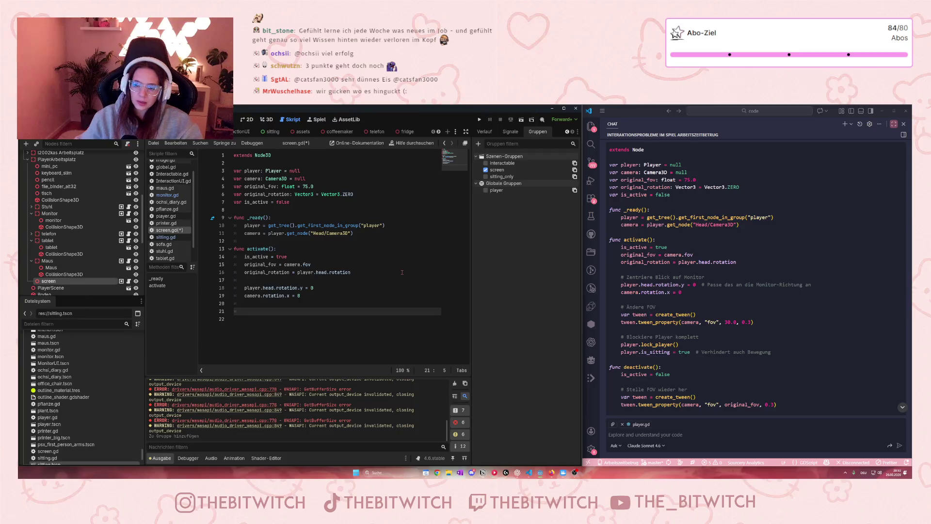
mouse_move(698, 314)
left_mouse_down()
mouse_move(703, 345)
mouse_move(774, 322)
left_mouse_up()
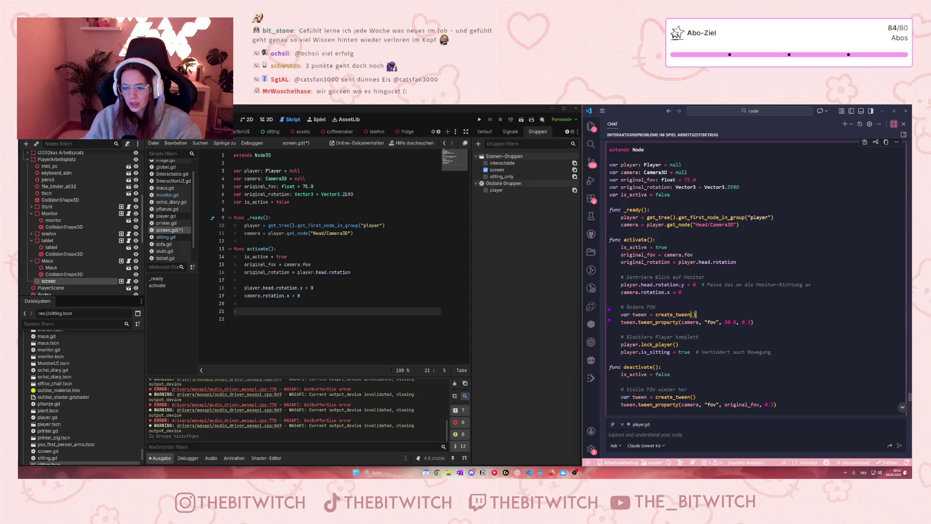
left_click(622, 329)
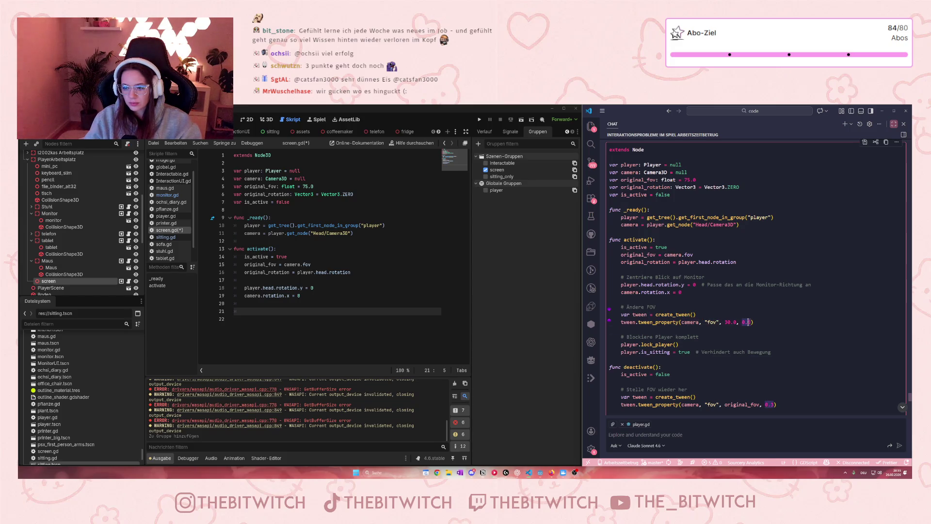
left_click_drag(725, 322, 751, 322)
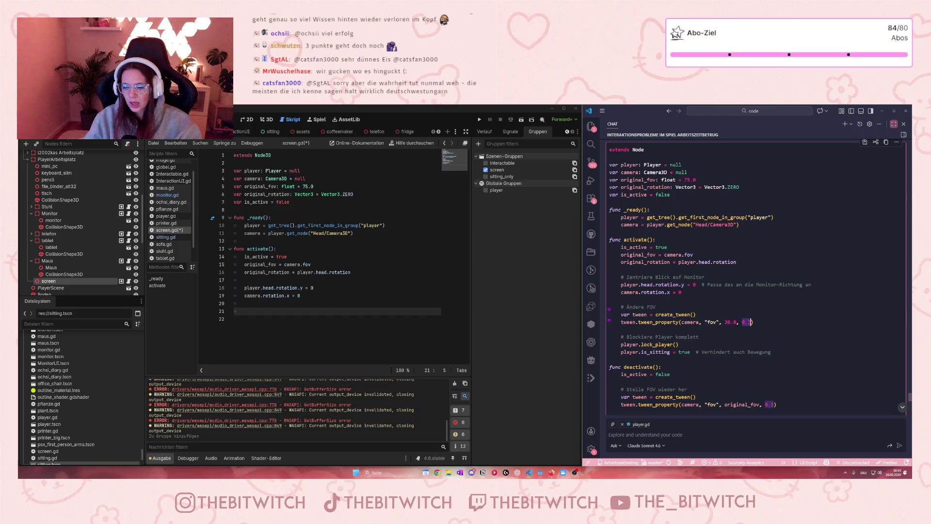
left_click(747, 323)
mouse_move(622, 254)
left_mouse_down()
mouse_move(699, 262)
mouse_move(694, 255)
left_mouse_up()
left_click(650, 255)
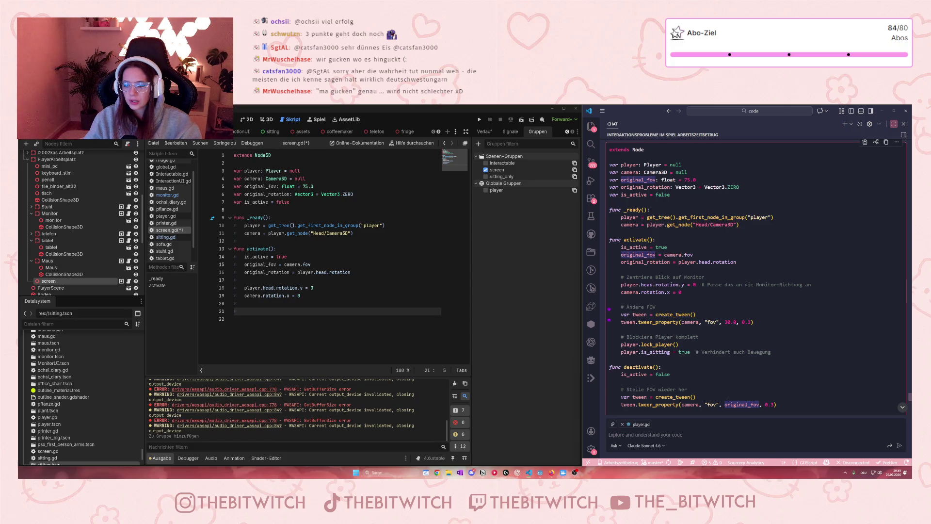
left_click(730, 382)
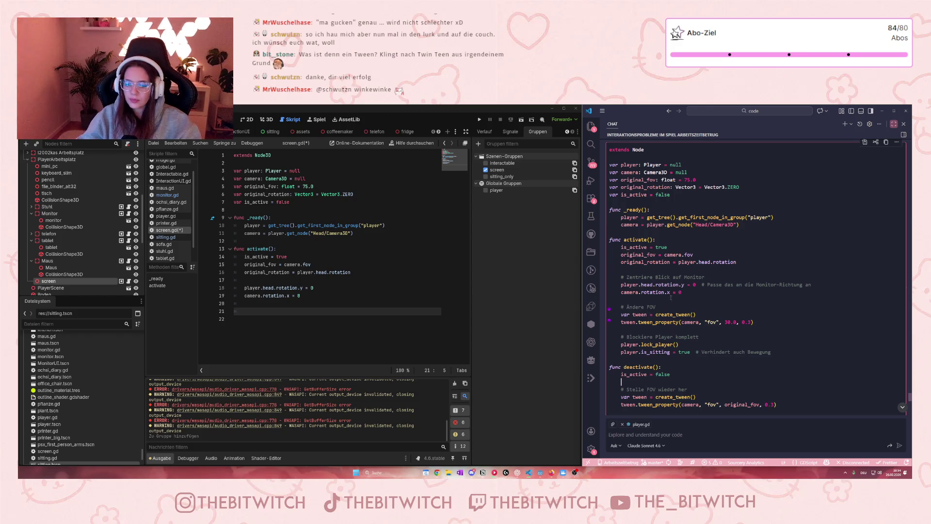
left_click(659, 327)
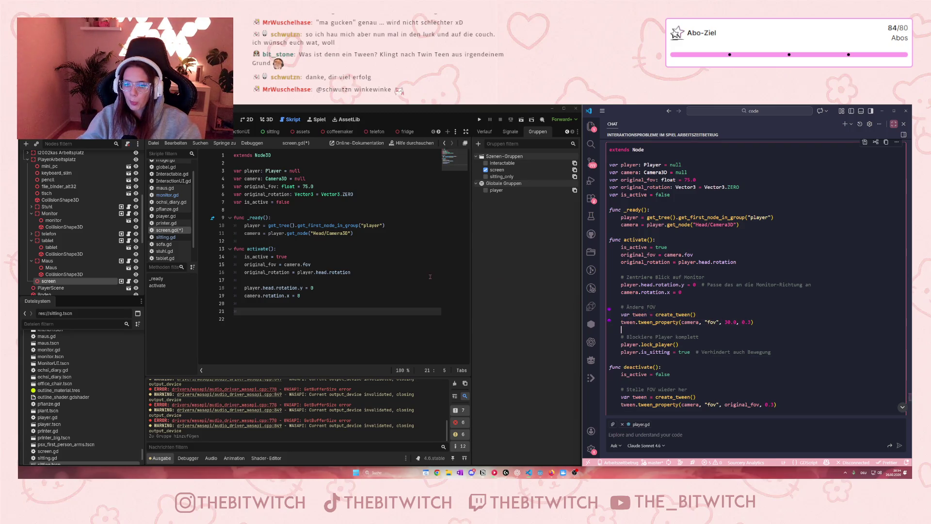
left_click(251, 312)
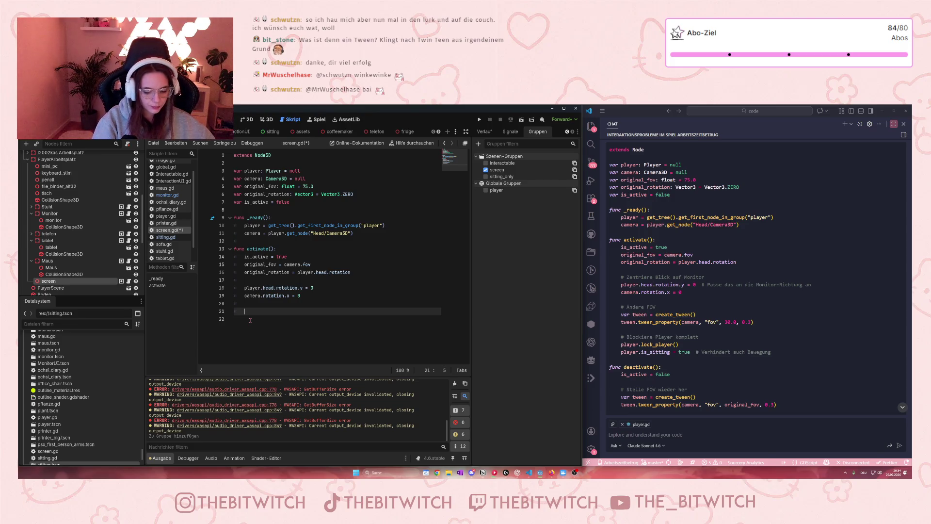
Add var tween = create_tween() and begin tween.tween_property(camera, "fov" in activate().
type("var tween")
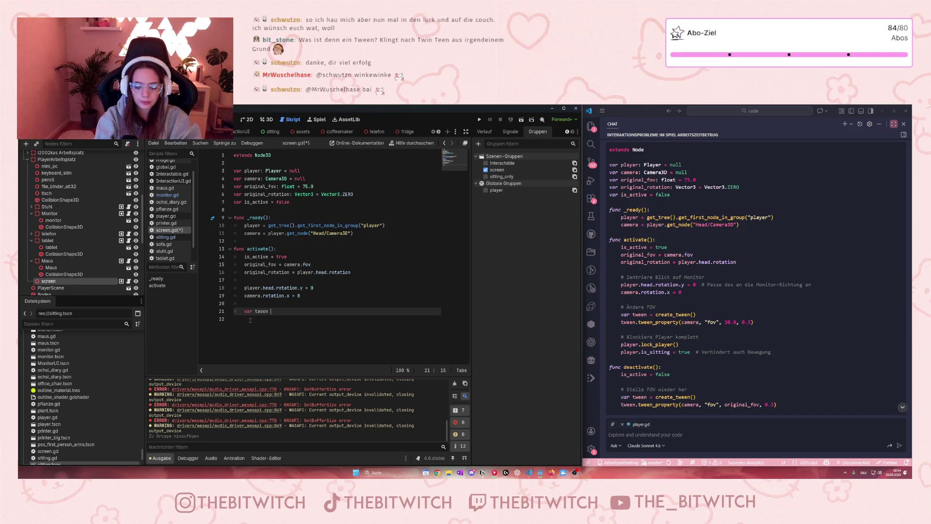
type(" = create")
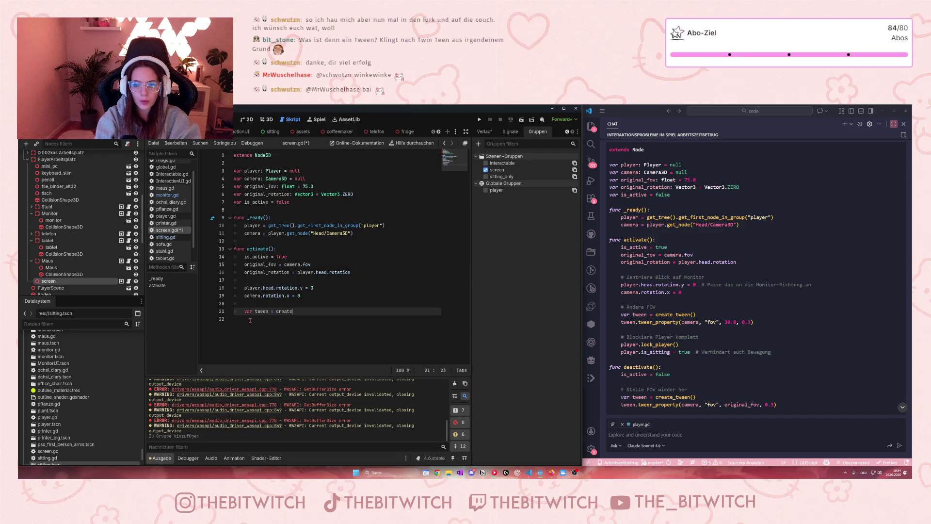
type("_tween")
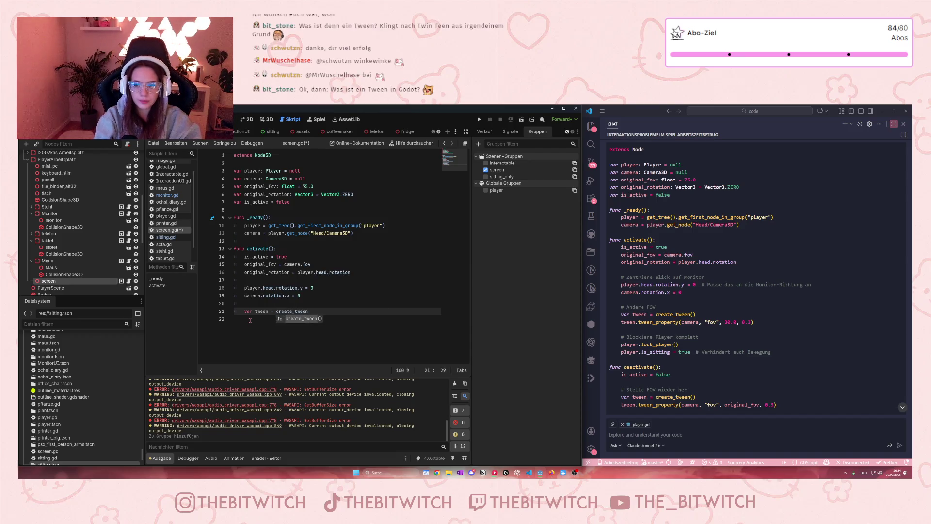
key("Return")
key("Return")
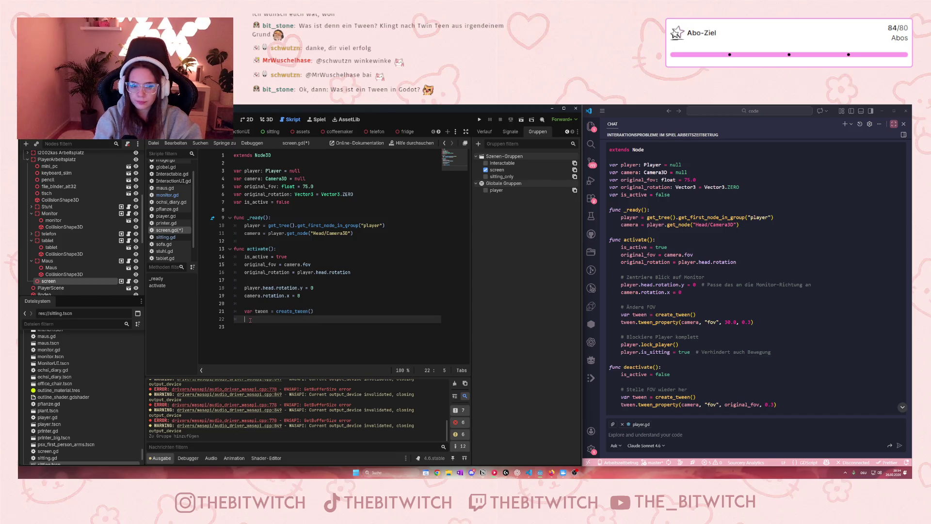
type("twe")
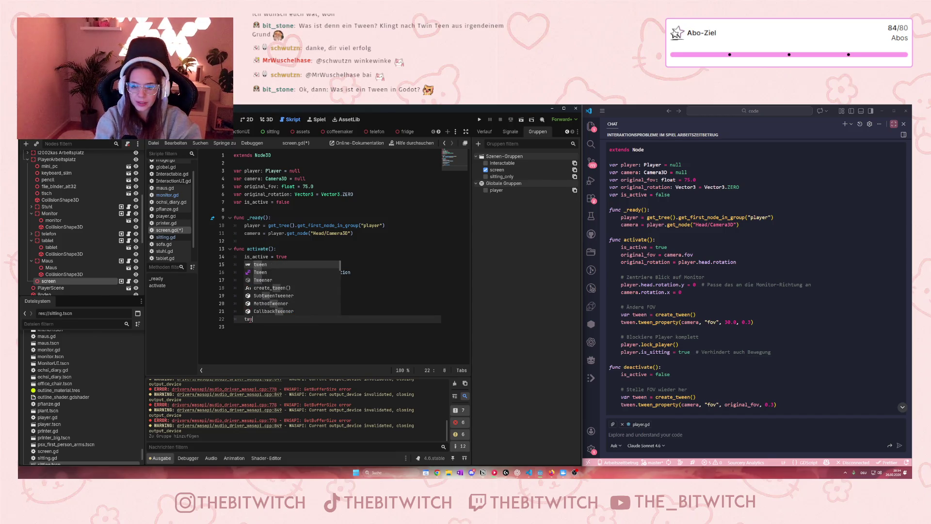
type("en.tween")
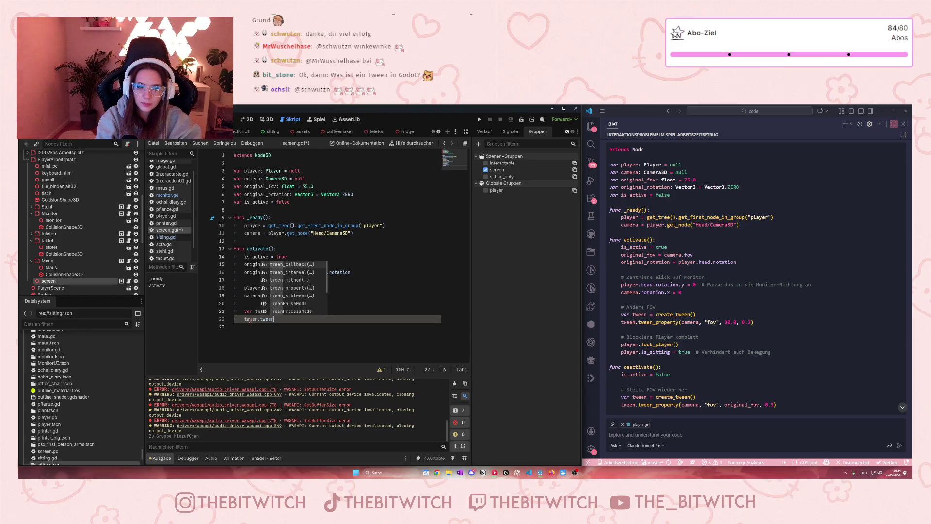
type("_p")
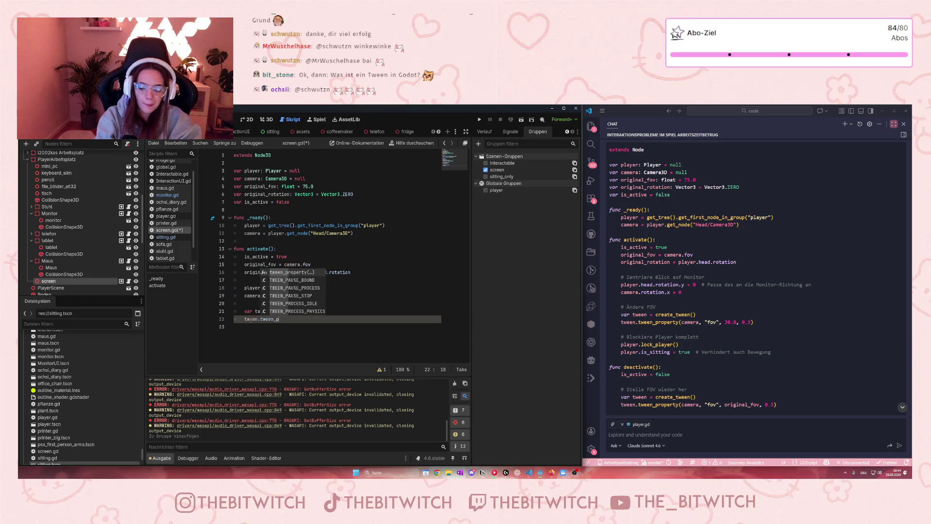
type("ropert")
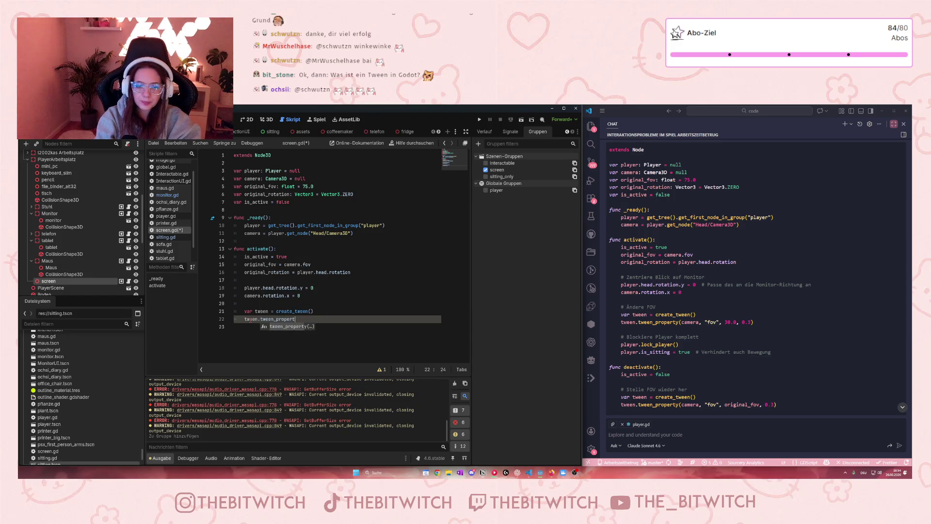
type("y(")
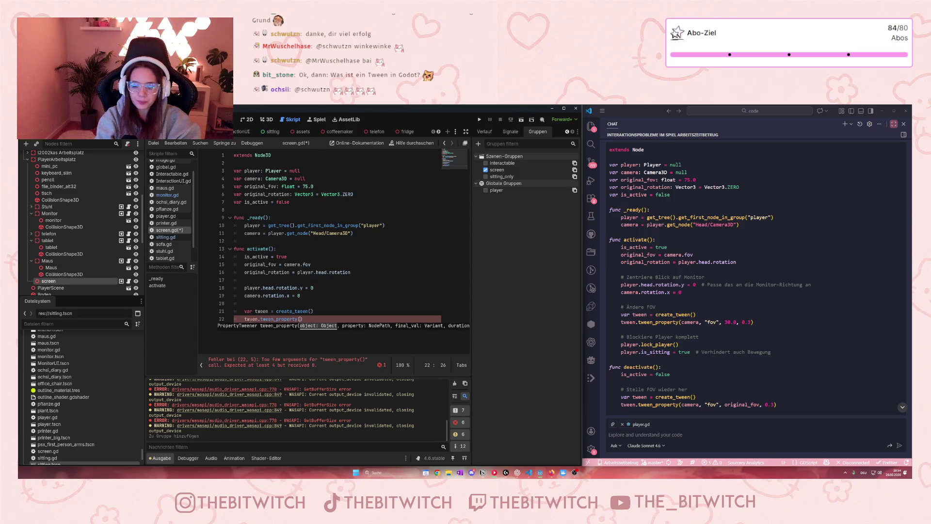
type("camera")
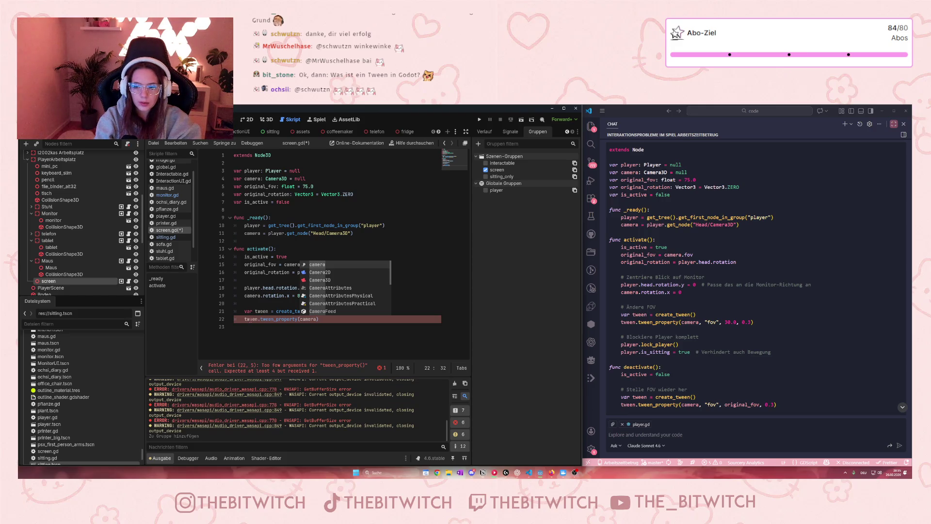
type(", \"fov")
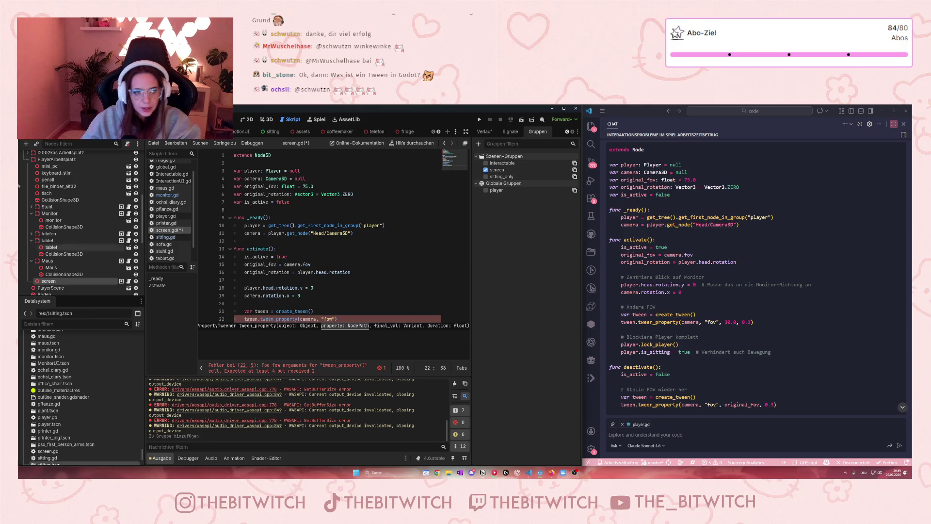
Inspect the screen node's properties, expanding the Transform, Process and Visibility sections.
left_click(567, 131)
left_click(487, 131)
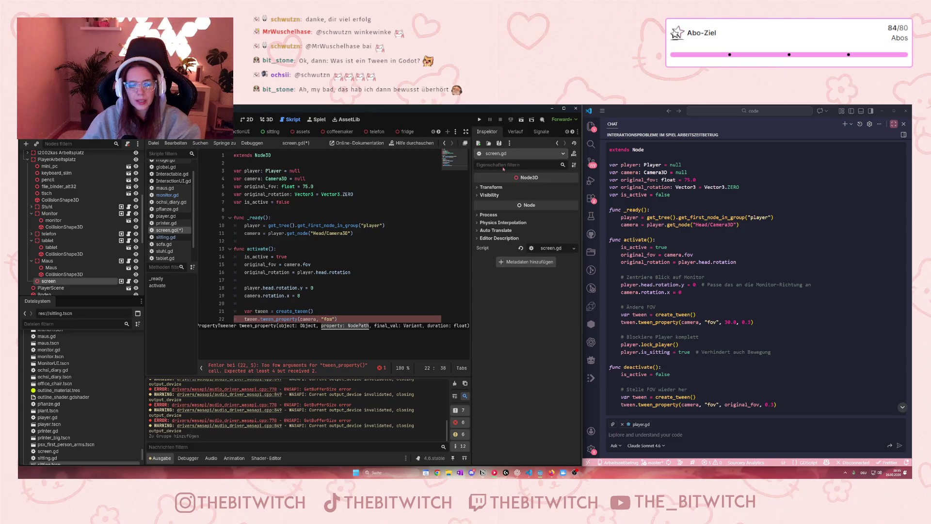
left_click(479, 188)
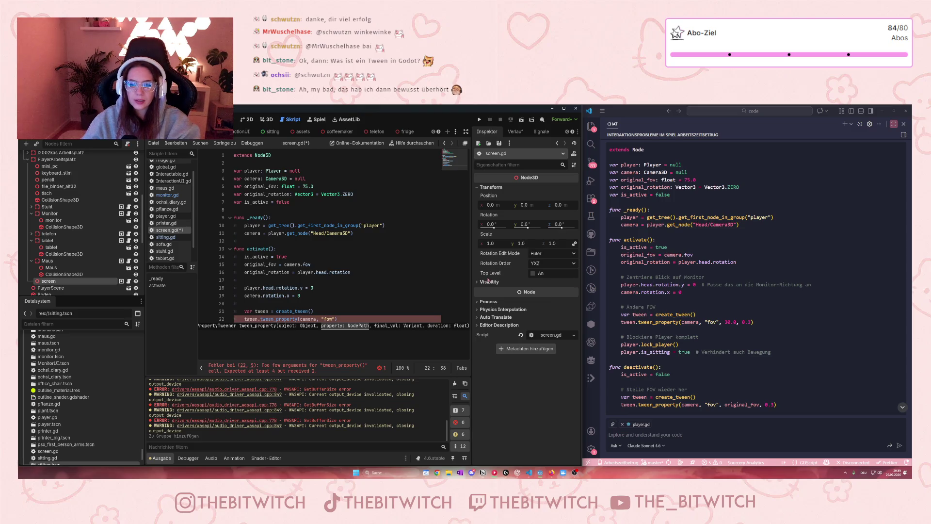
left_click(487, 302)
left_click(476, 281)
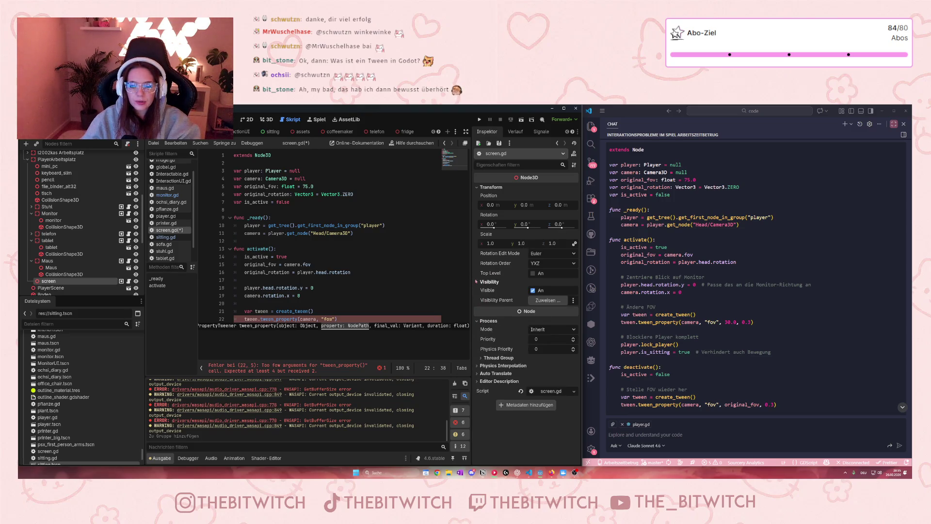
Fix a mistyped argument and pass 30.0 as the tween_property target FOV.
left_click(336, 319)
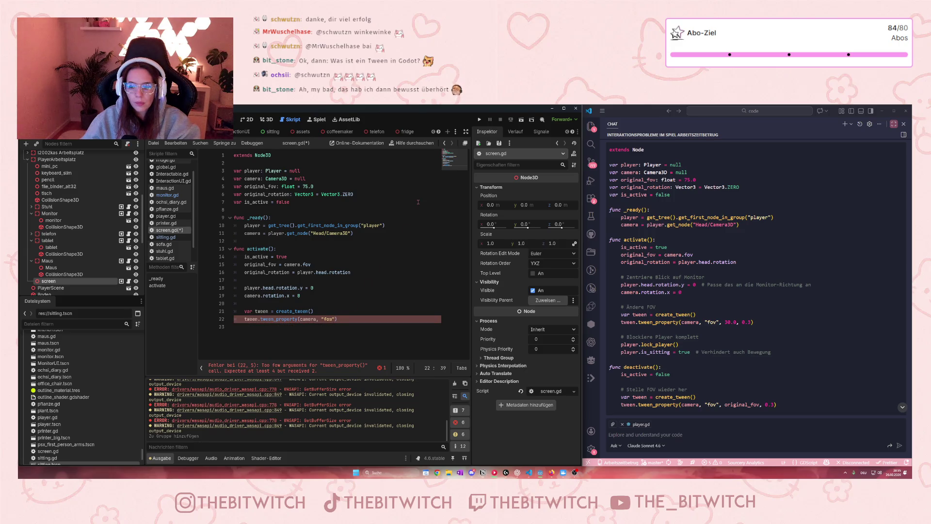
type(", on")
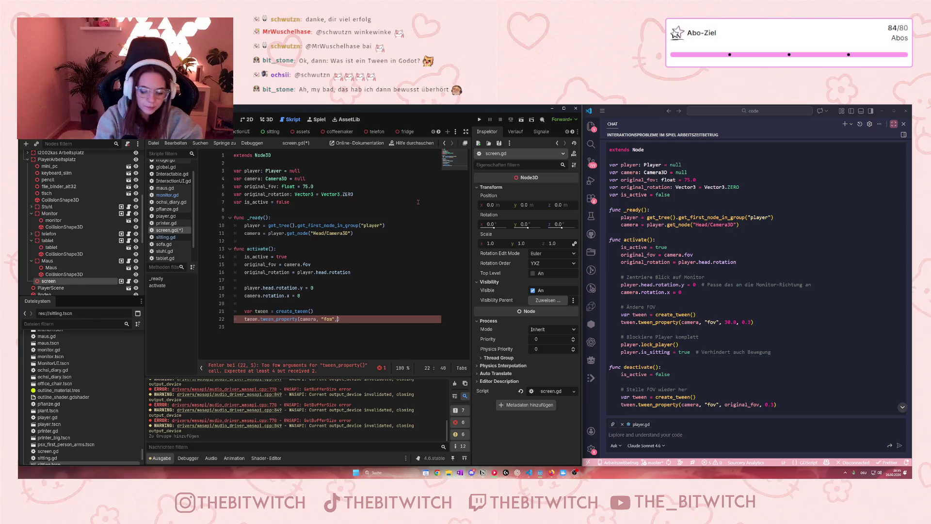
type("iginal_")
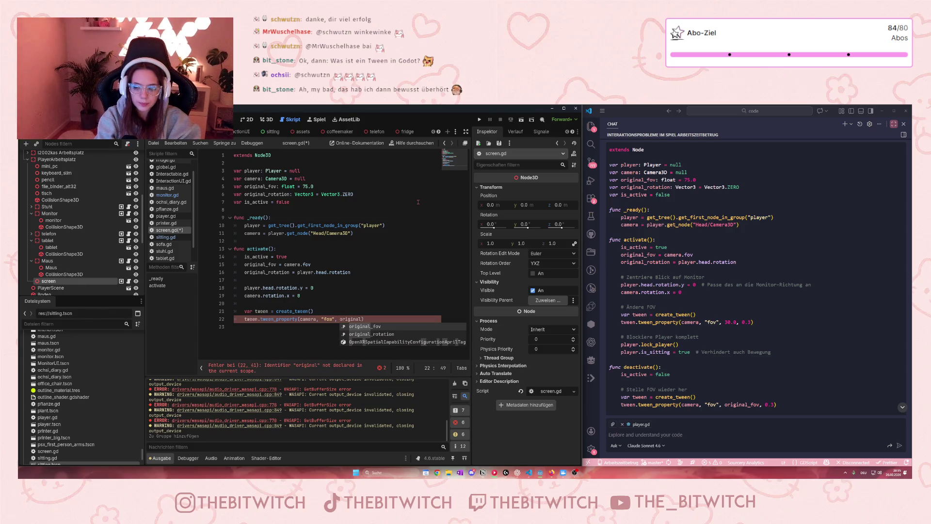
type("fo")
key("BackSpace")
key("BackSpace")
key("BackSpace")
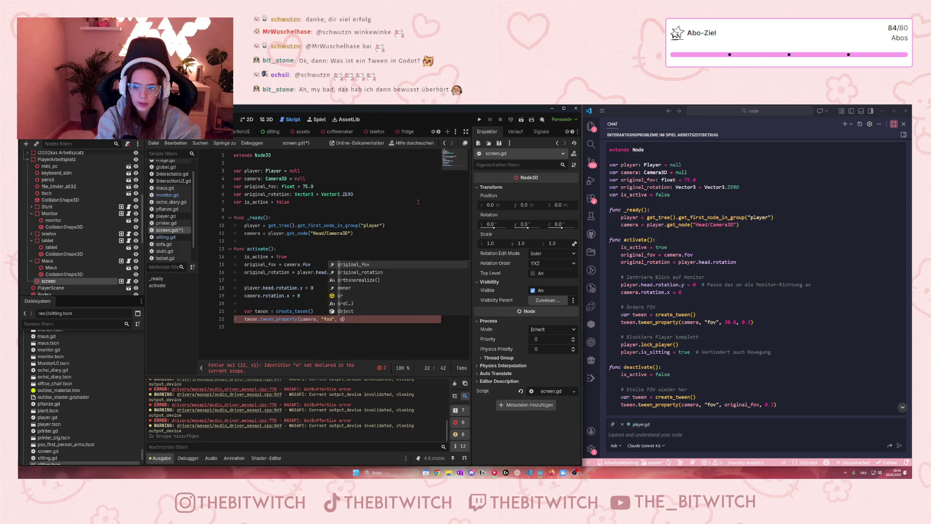
key("BackSpace")
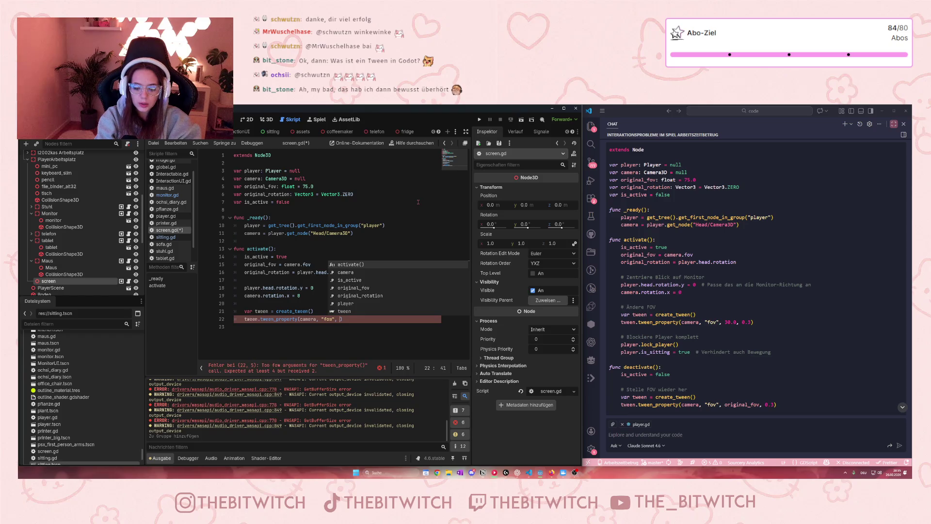
type("30")
type(".0")
type("0.")
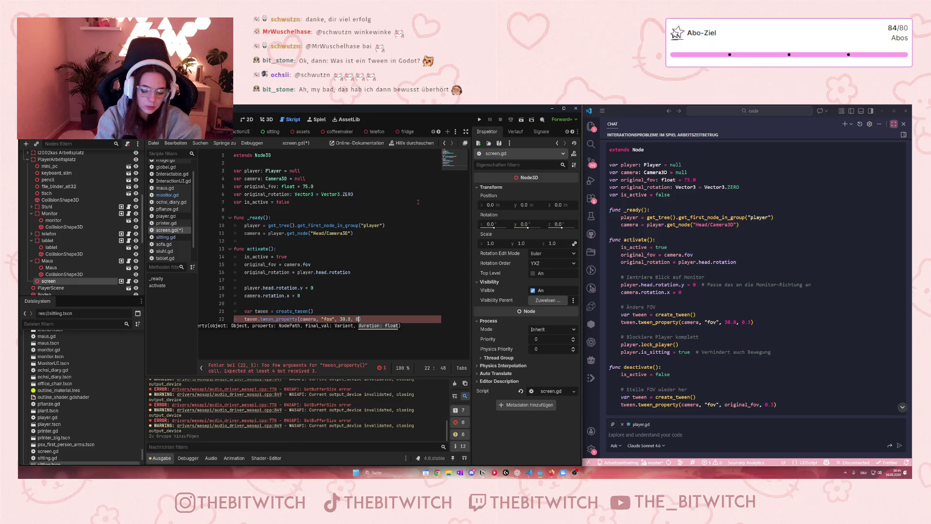
type("3")
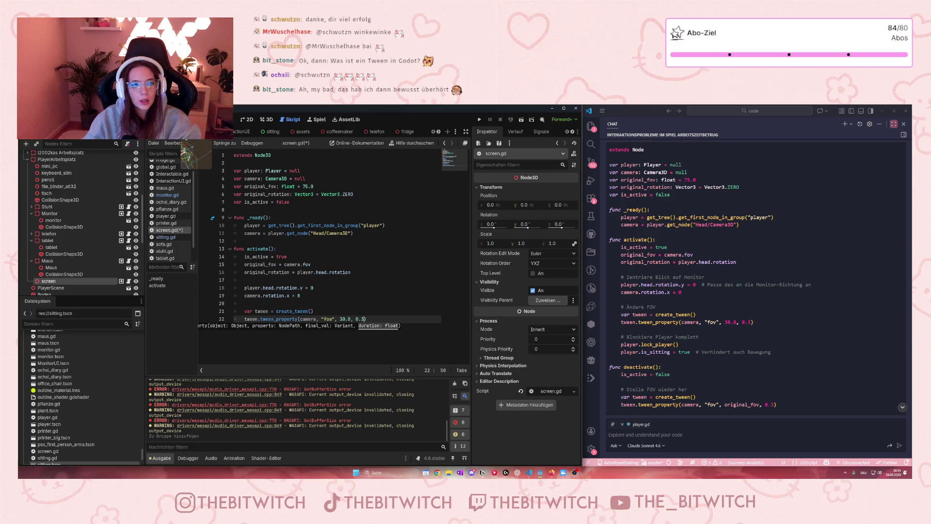
Select the player's Camera3D in PlayerScene and scroll the Inspector to its FOV of 75.0.
left_click(194, 131)
left_click(60, 190)
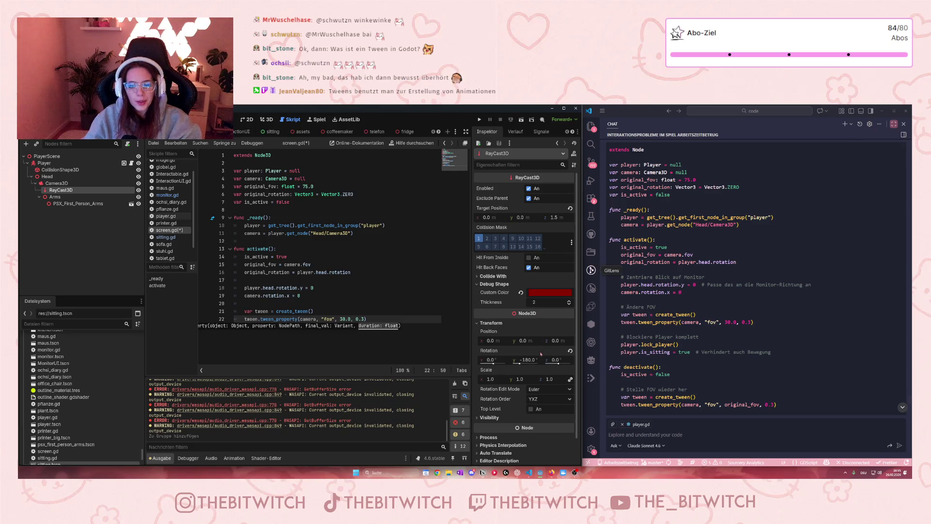
scroll(541, 354, "down", 1)
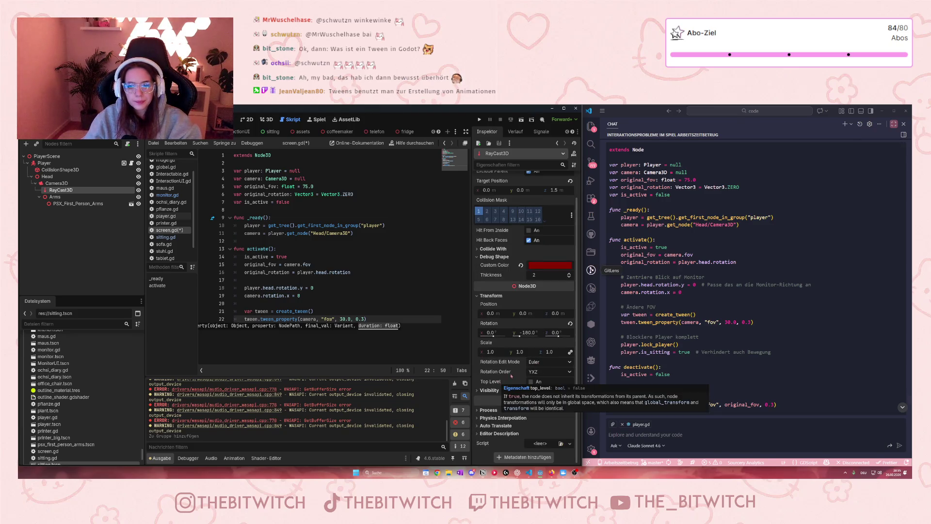
scroll(515, 332, "up", 1)
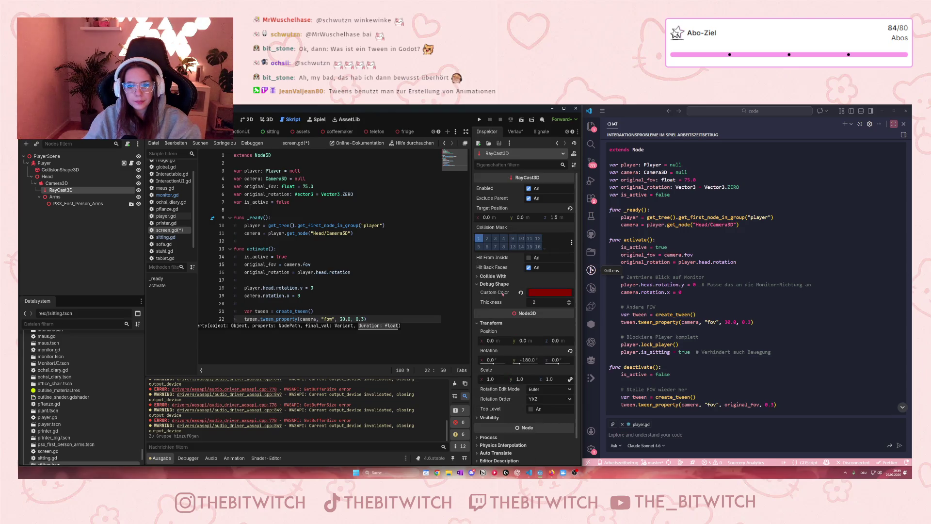
left_click(57, 184)
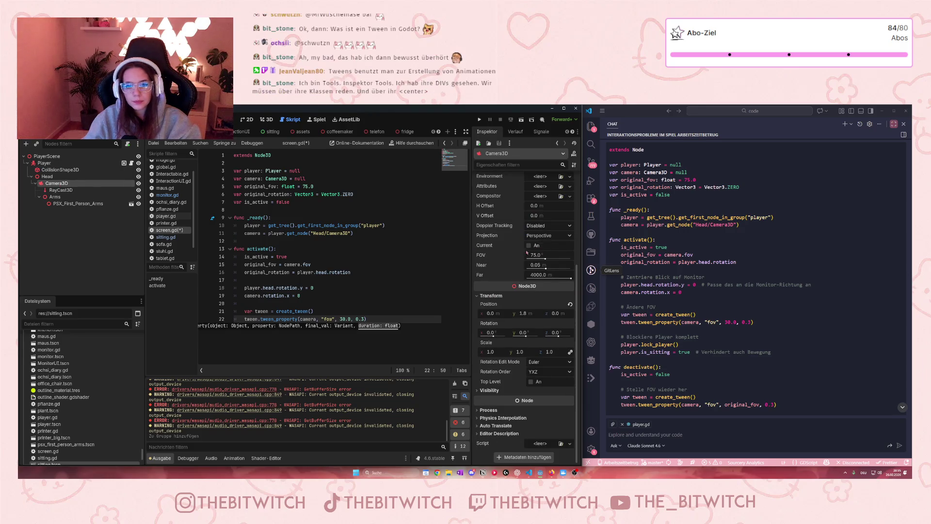
scroll(515, 257, "up", 1)
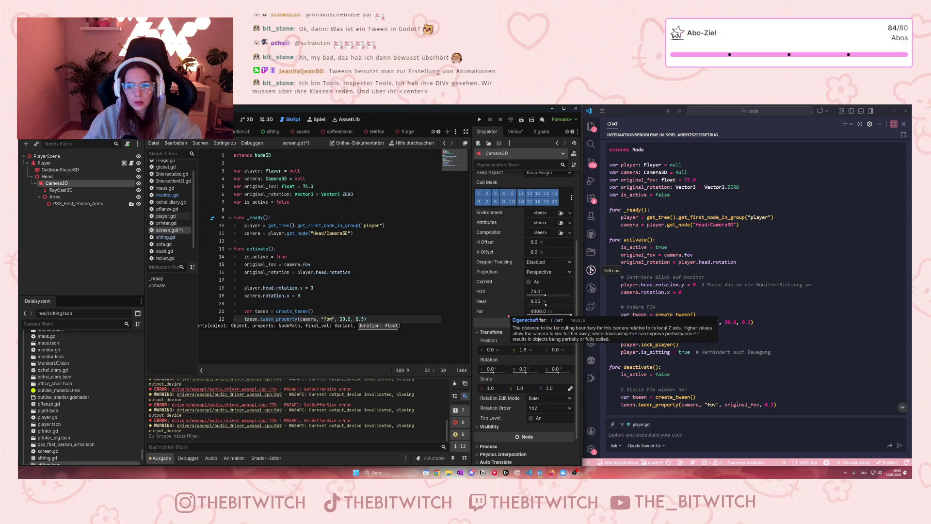
scroll(508, 316, "down", 2)
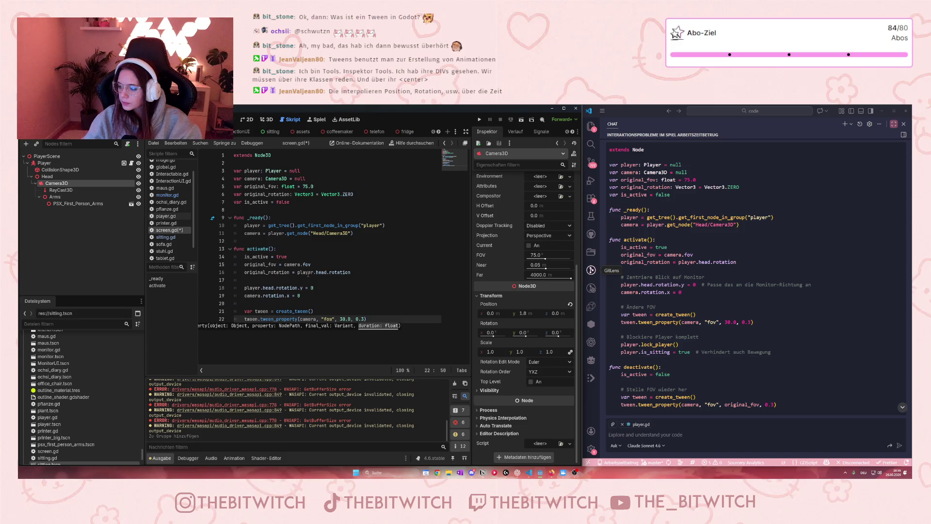
mouse_move(309, 275)
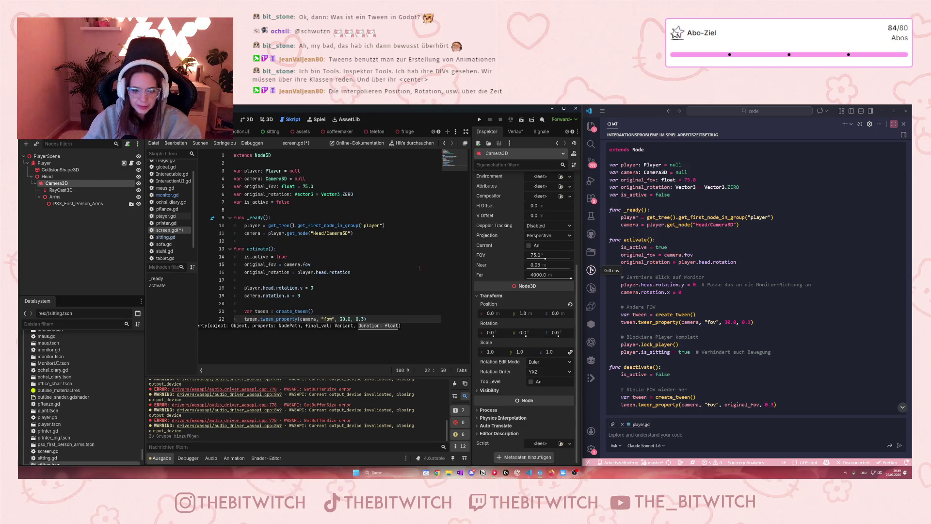
Add a player.lock_player() line below the tween call, then delete it again.
left_click(398, 293)
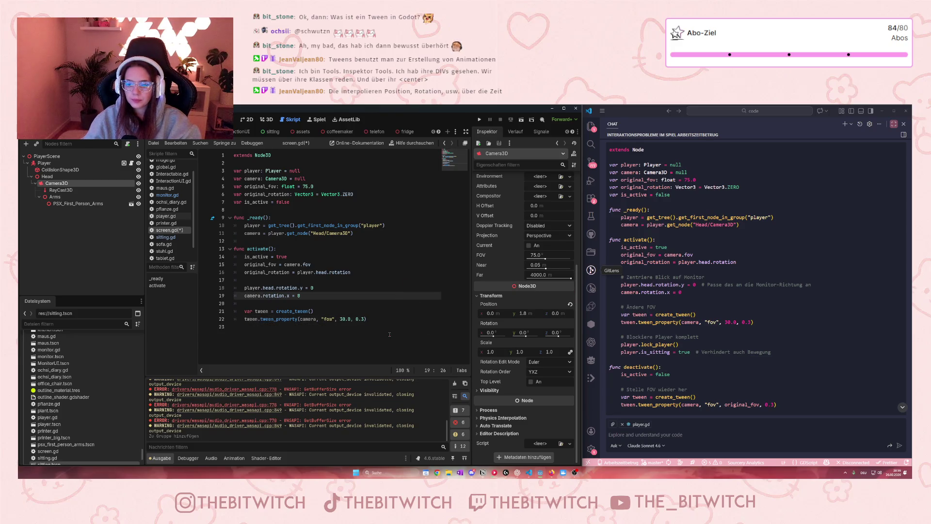
left_click(385, 315)
key("Return")
key("Return")
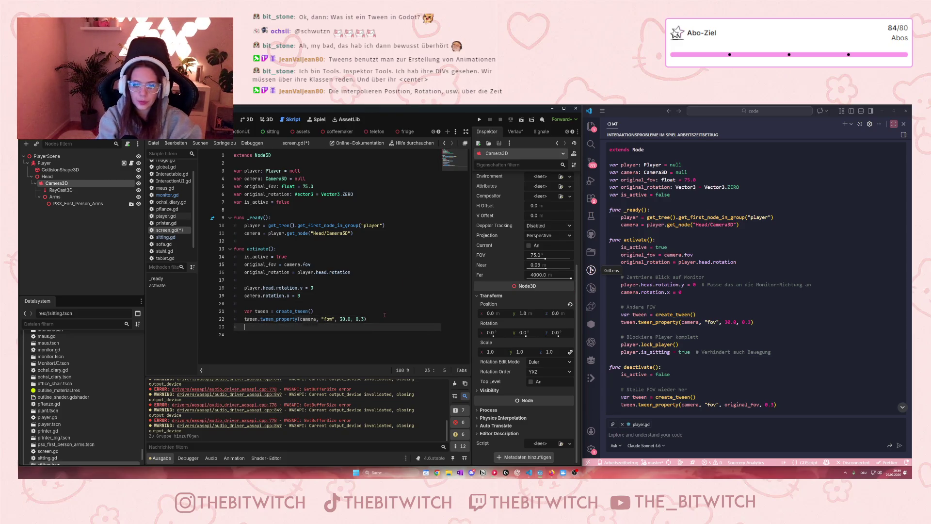
type("player.lock")
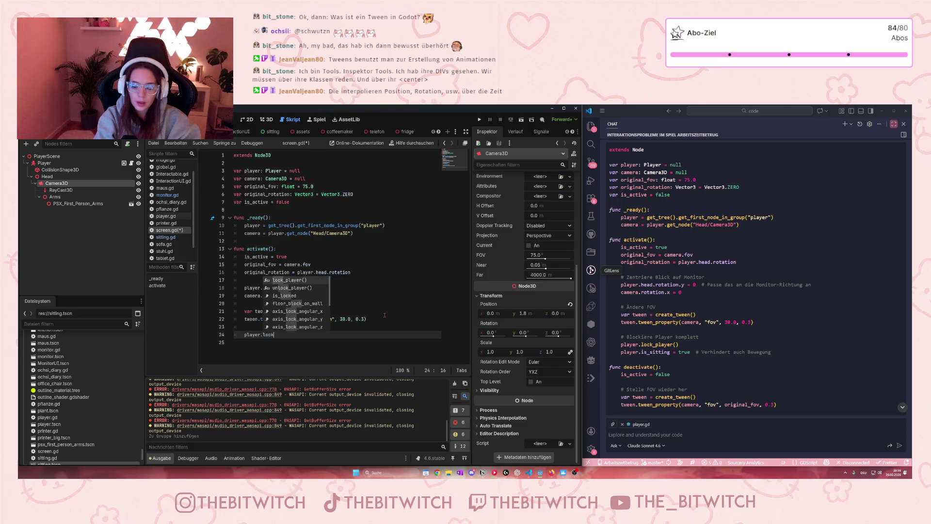
type("_player")
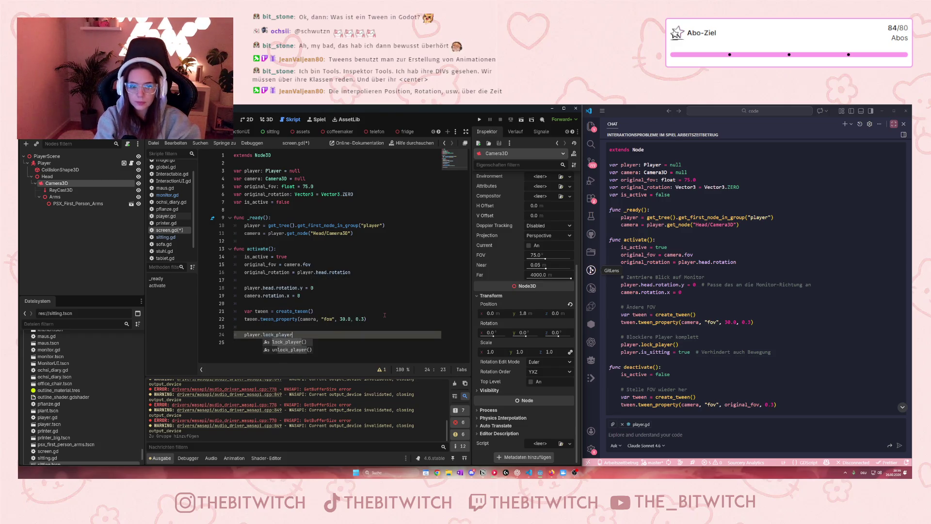
key("Return")
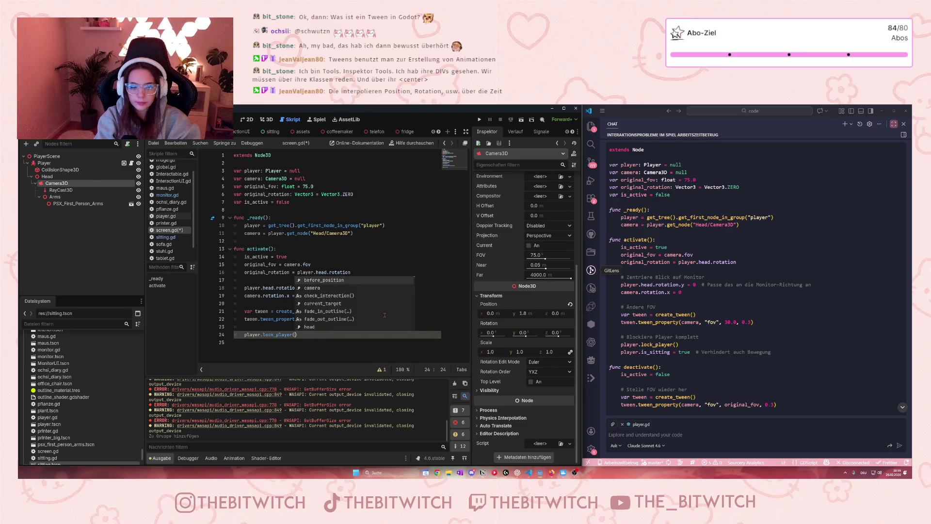
key("Return")
type("player")
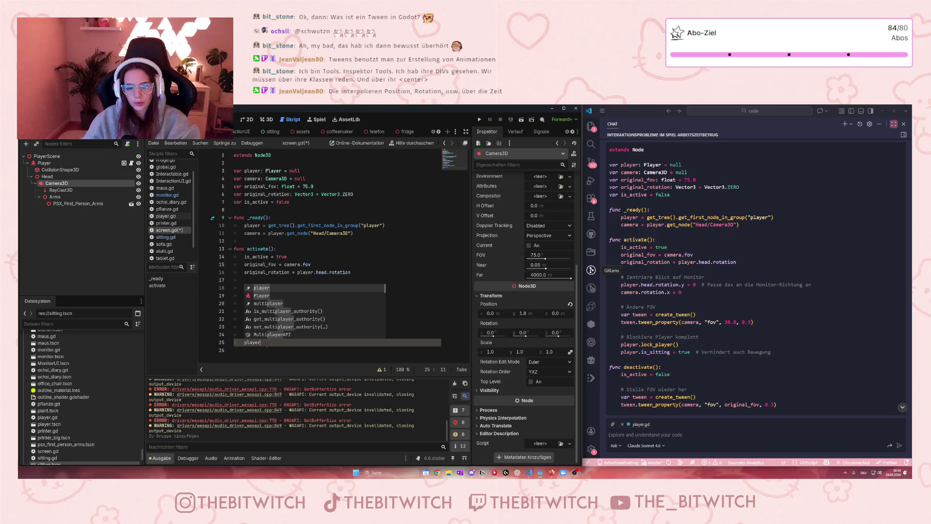
left_click_drag(266, 343, 245, 335)
key("BackSpace")
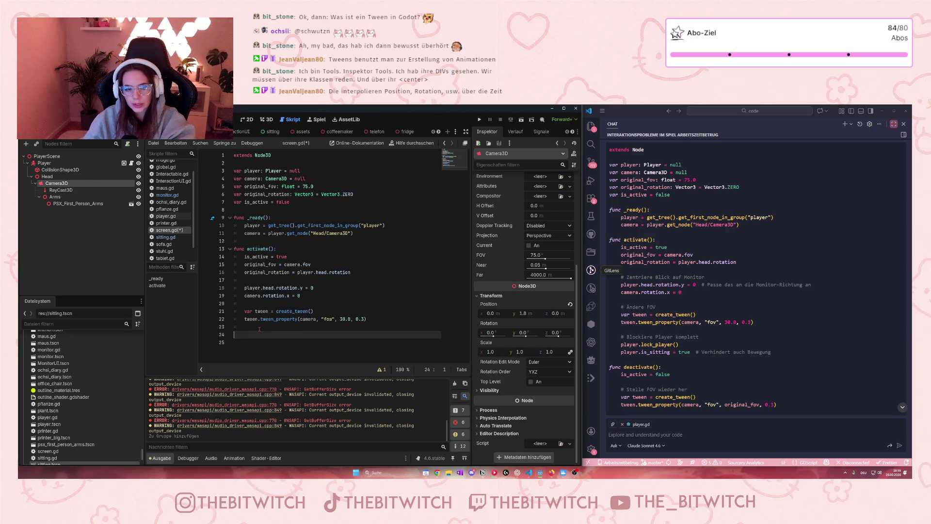
Write 'func deactivate' on line 24, correcting a misspelling.
key("Tab")
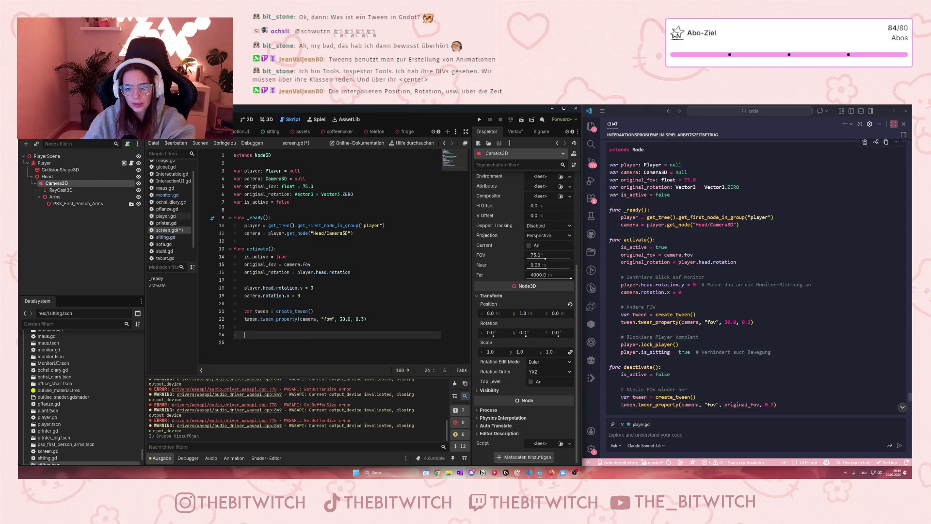
scroll(676, 322, "down", 3)
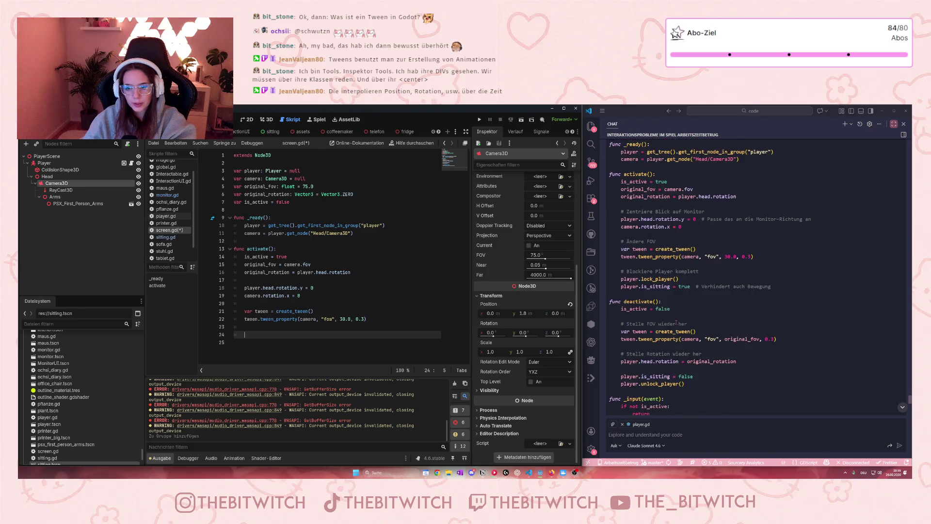
scroll(668, 316, "down", 1)
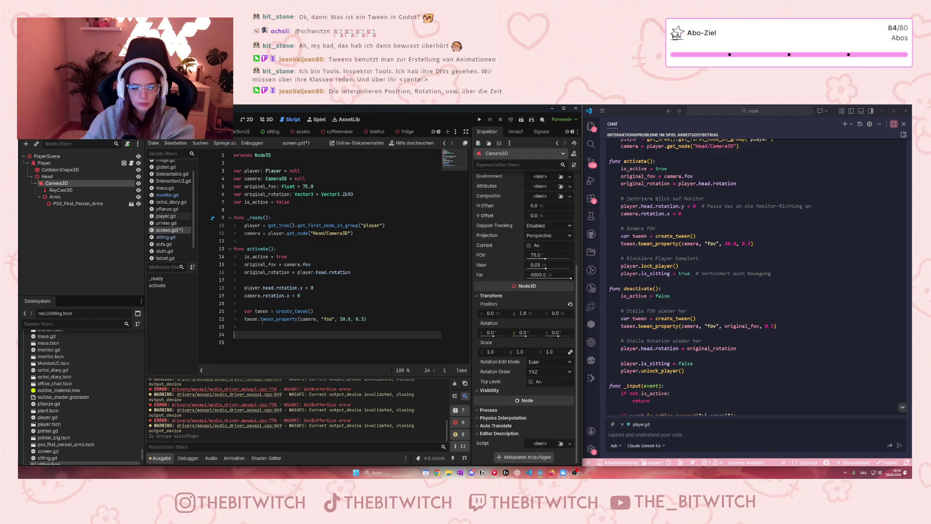
type("func dea")
type("vtiv")
key("BackSpace")
key("BackSpace")
key("BackSpace")
type("ctivate")
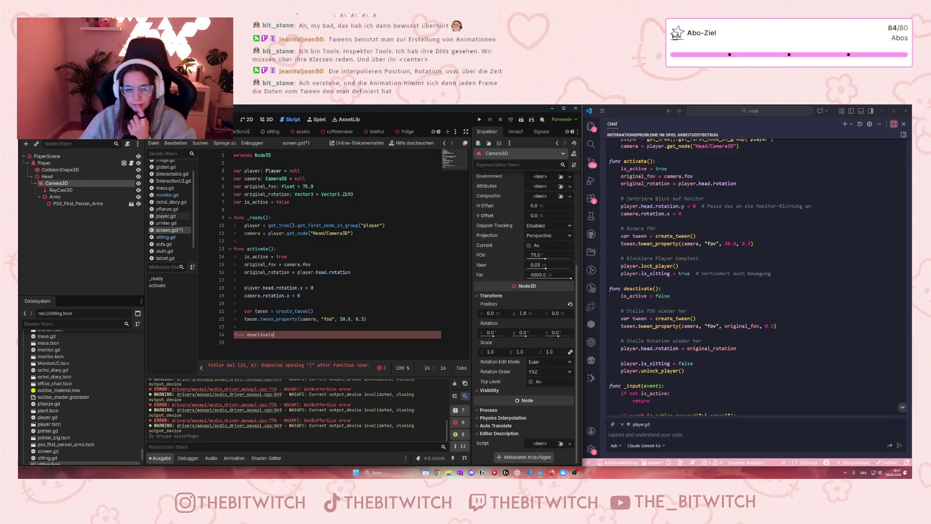
Complete the deactivate(): header and set is_active = false in its body.
type("():")
key("Return")
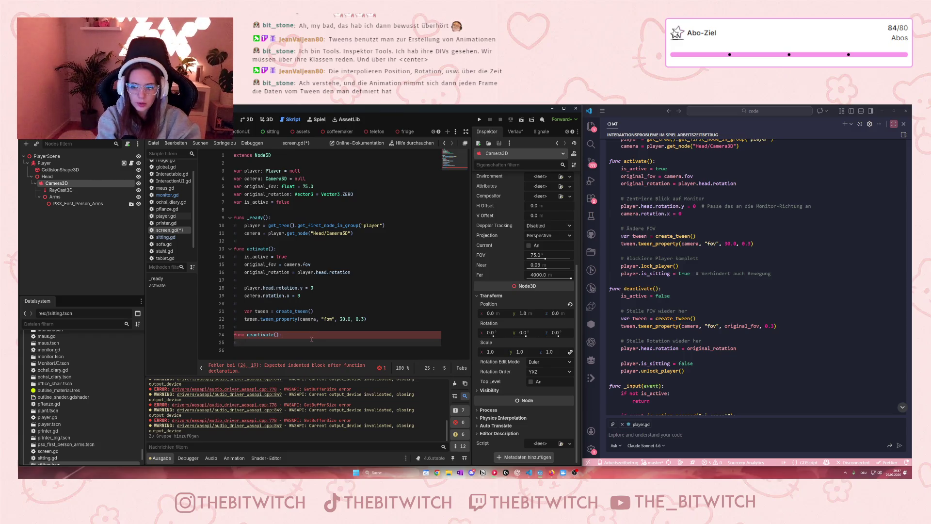
type("is_act")
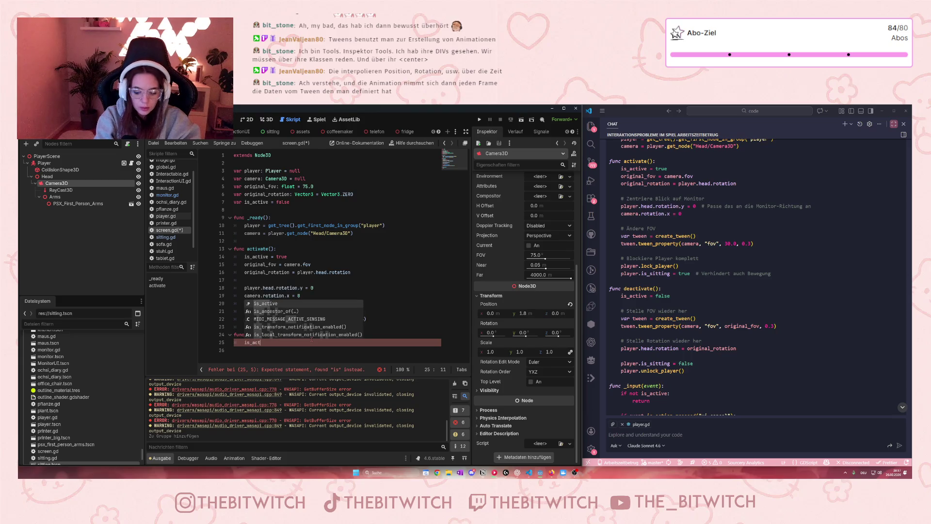
type("ive = false")
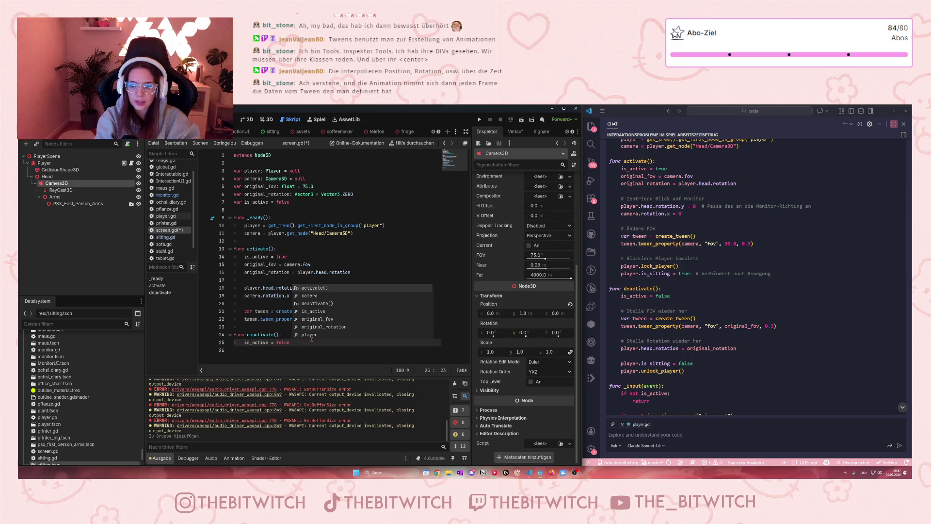
key("Return")
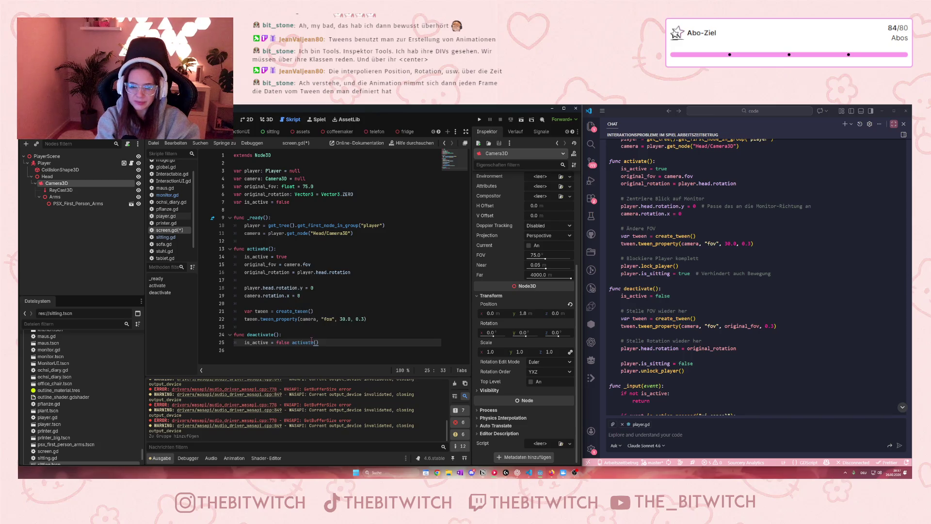
key("Return")
Add var tween = create_tween inside deactivate(), fixing a typo.
type("r tween")
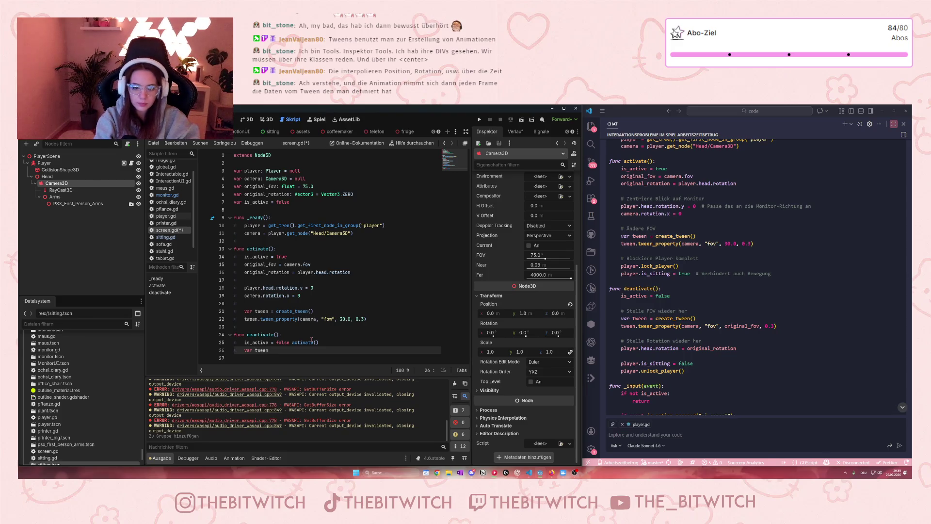
type(" =")
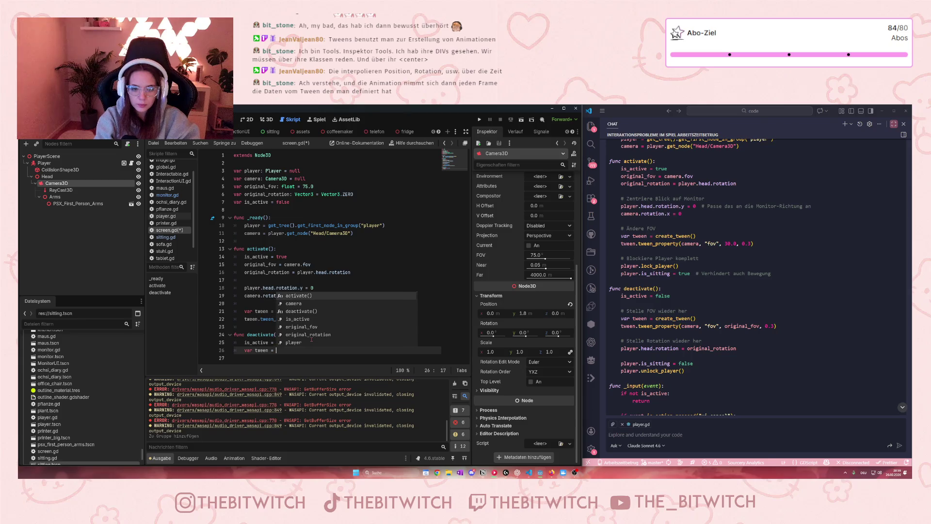
type(" create twee")
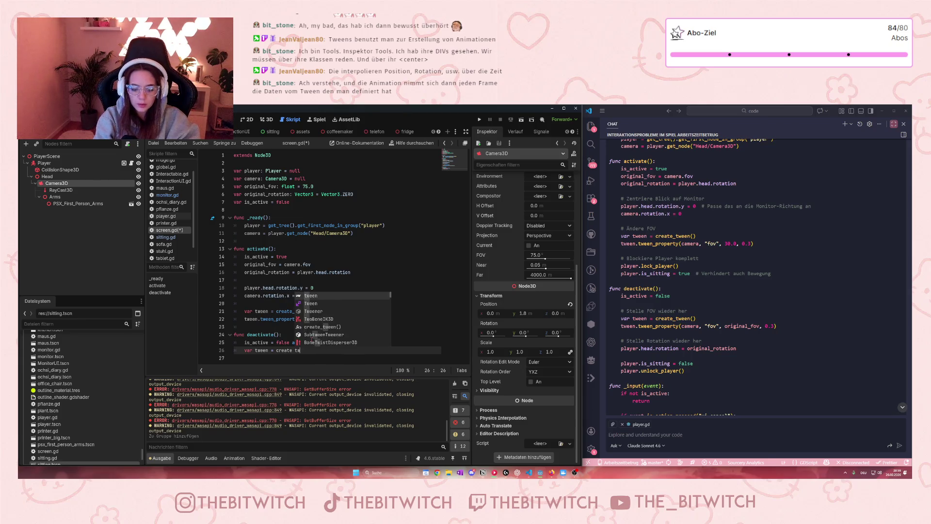
key("BackSpace")
key("BackSpace")
key("BackSpace")
type("_t")
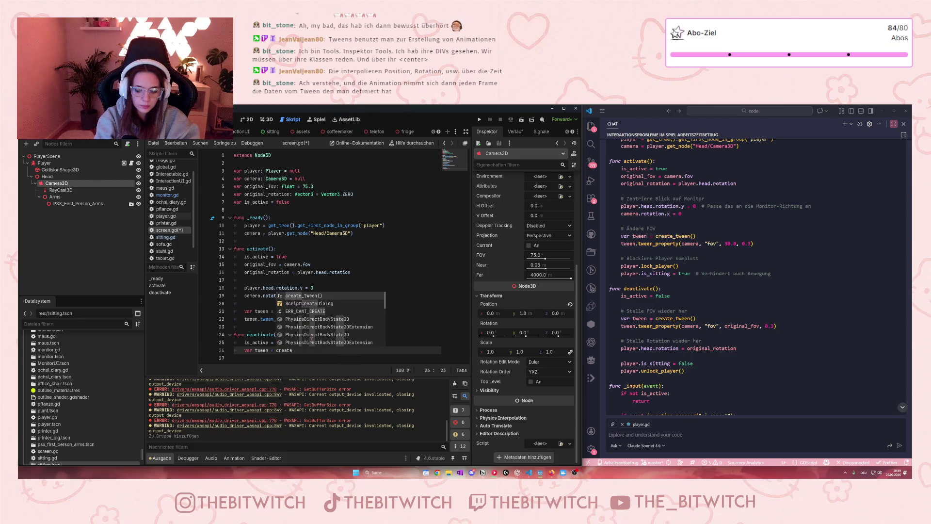
type("ween")
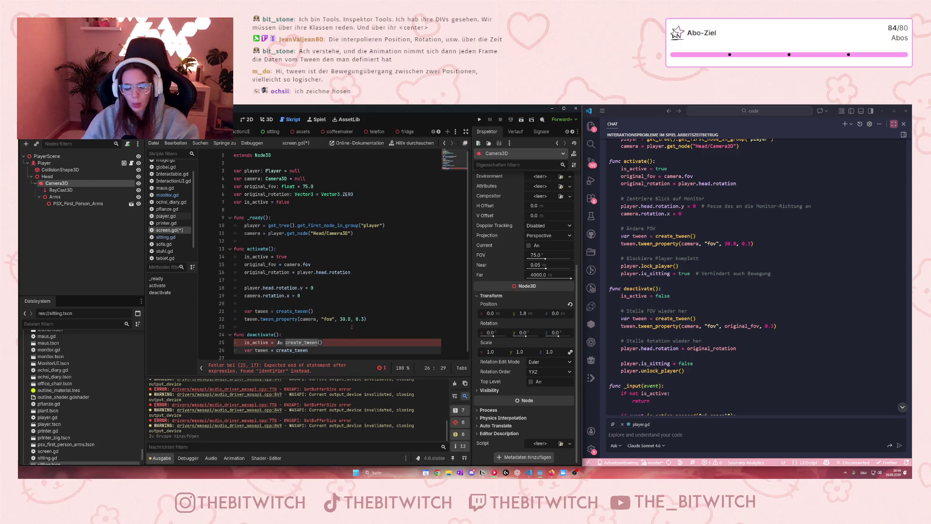
left_click(351, 315)
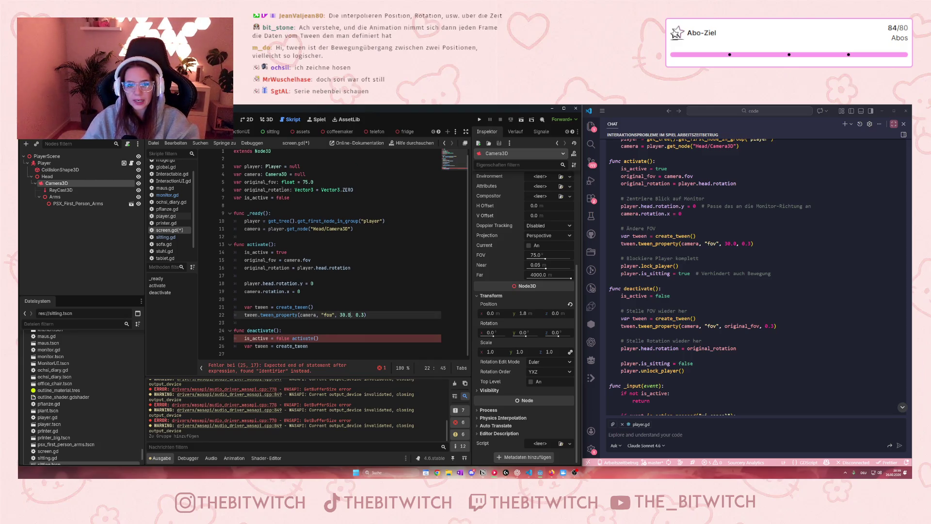
left_click_drag(288, 166, 304, 190)
left_click(322, 331)
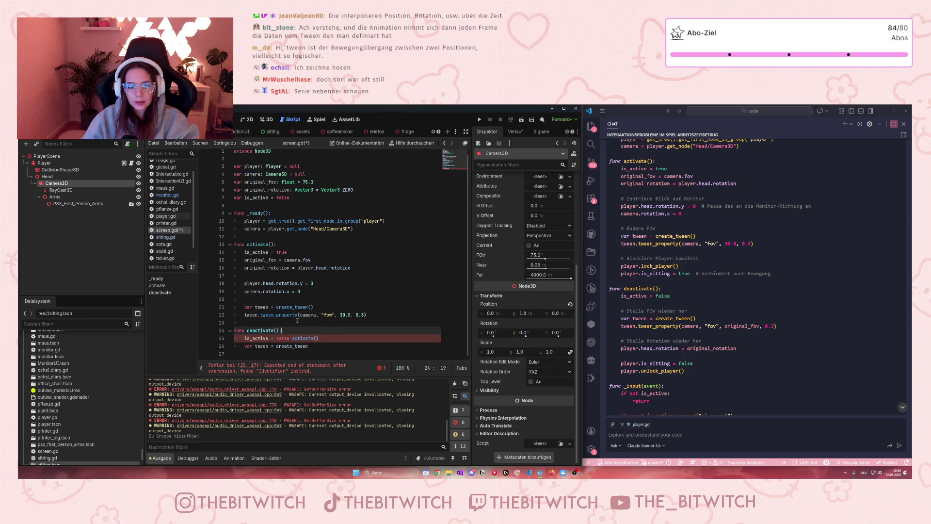
left_click(325, 310)
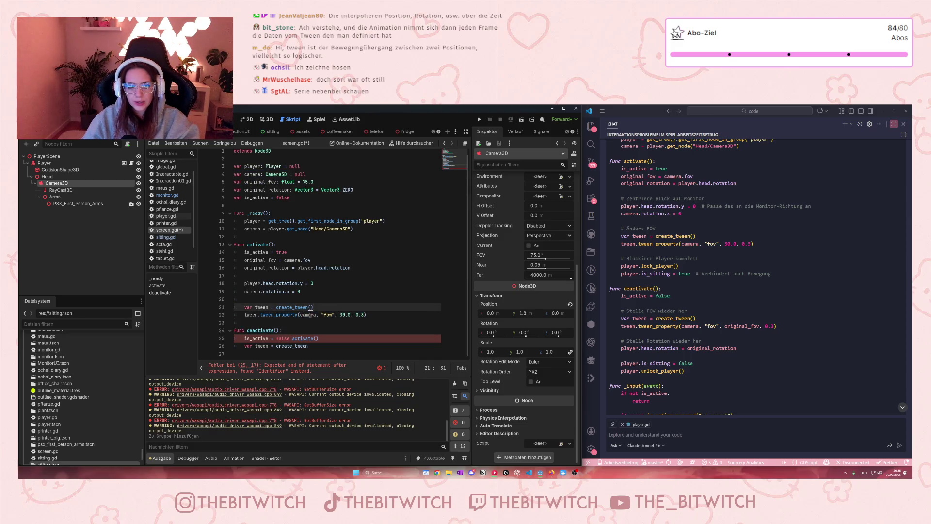
double_click(313, 316)
left_click(308, 315)
left_click_drag(320, 315, 335, 315)
left_click(333, 315)
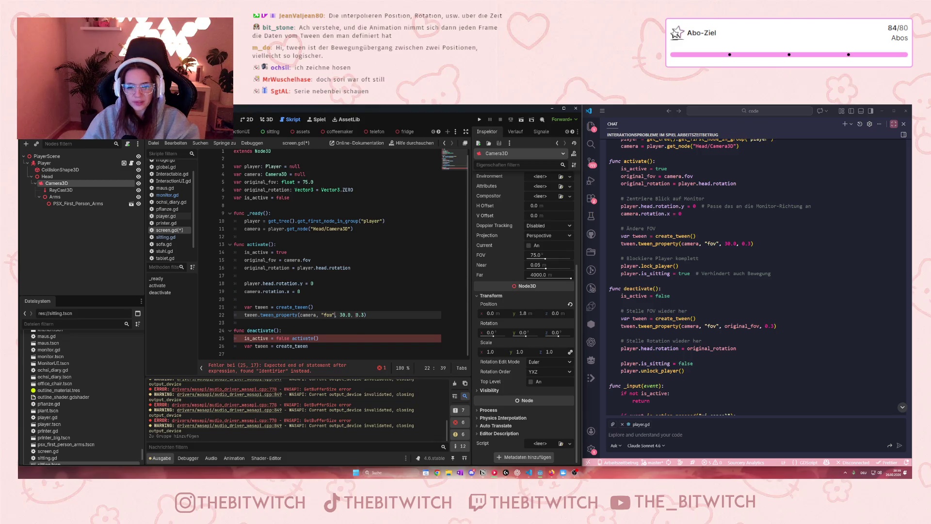
left_click_drag(336, 315, 350, 314)
left_click(350, 315)
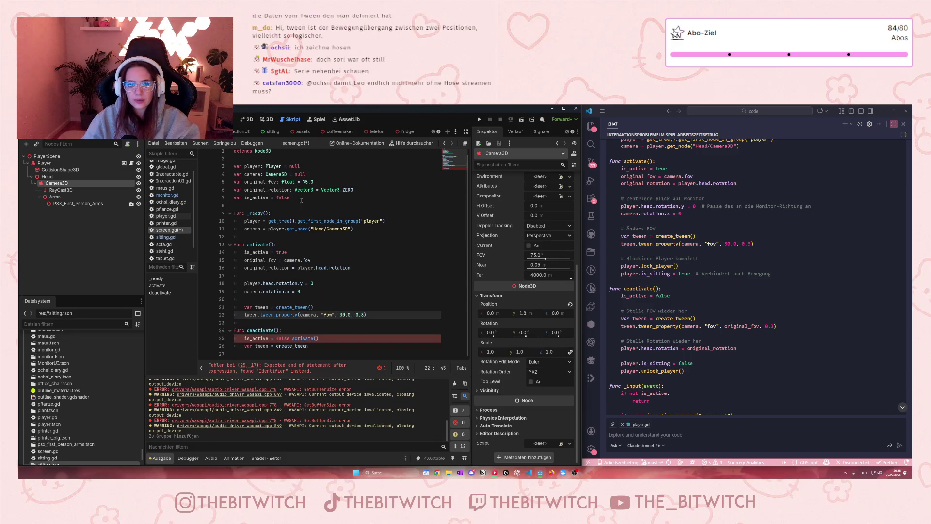
left_click_drag(302, 182, 315, 182)
left_click(357, 314)
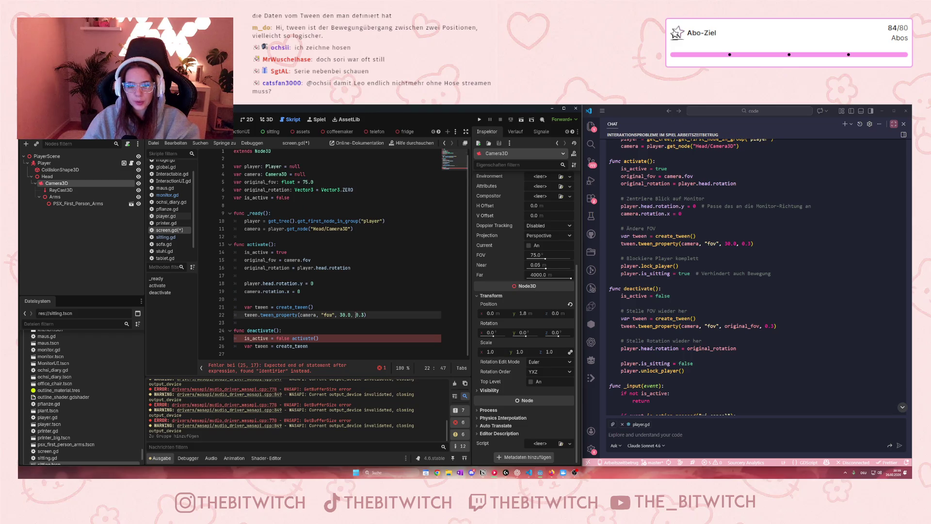
left_click_drag(356, 315, 365, 315)
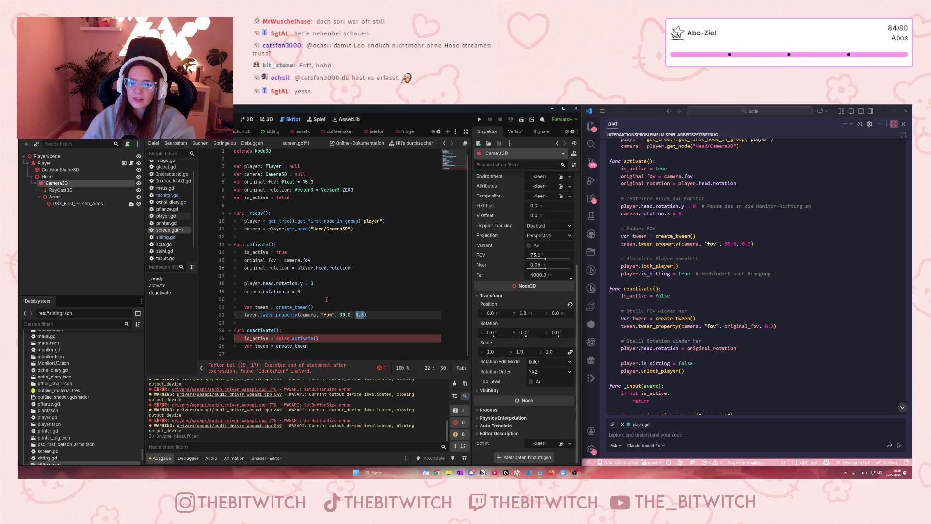
left_click(358, 342)
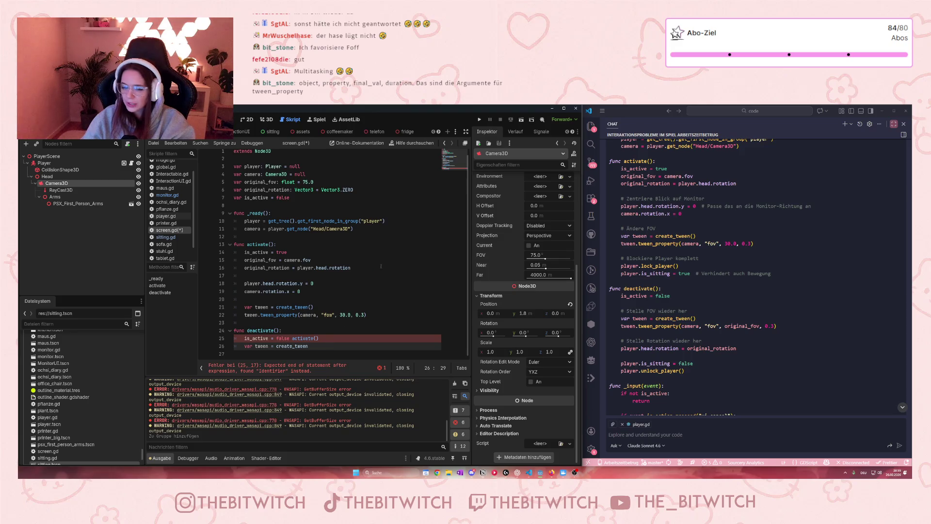
Start a new line 27 below the create_tween line in deactivate().
left_click(351, 316)
left_click(355, 334)
left_click(328, 345)
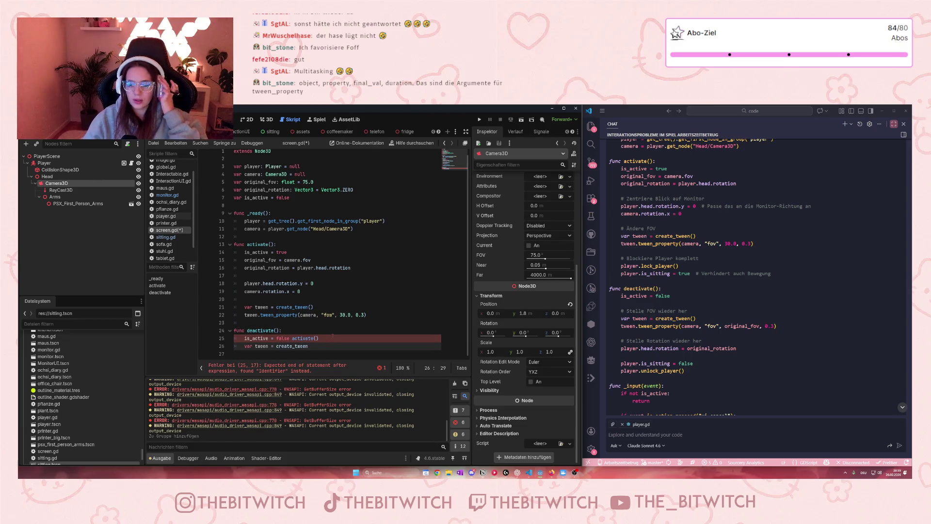
key("Return")
type("tween")
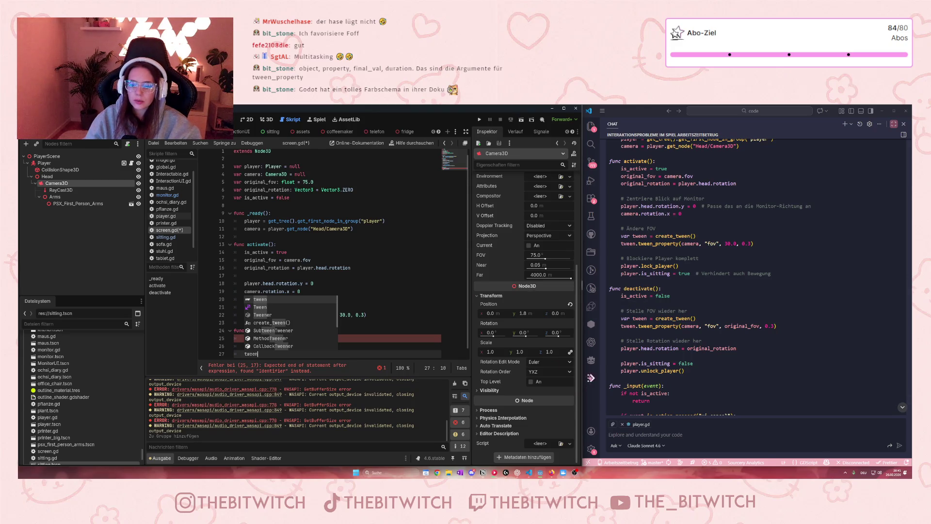
Search 'godot doc' in Firefox, open the official Godot Docs page, widen it, then return to Godot.
left_click(552, 472)
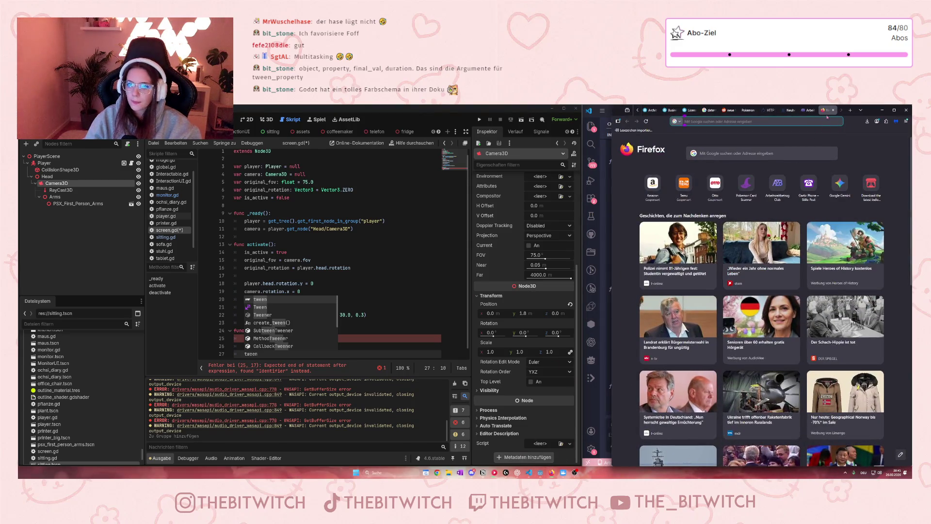
left_click(821, 120)
type("godot dok")
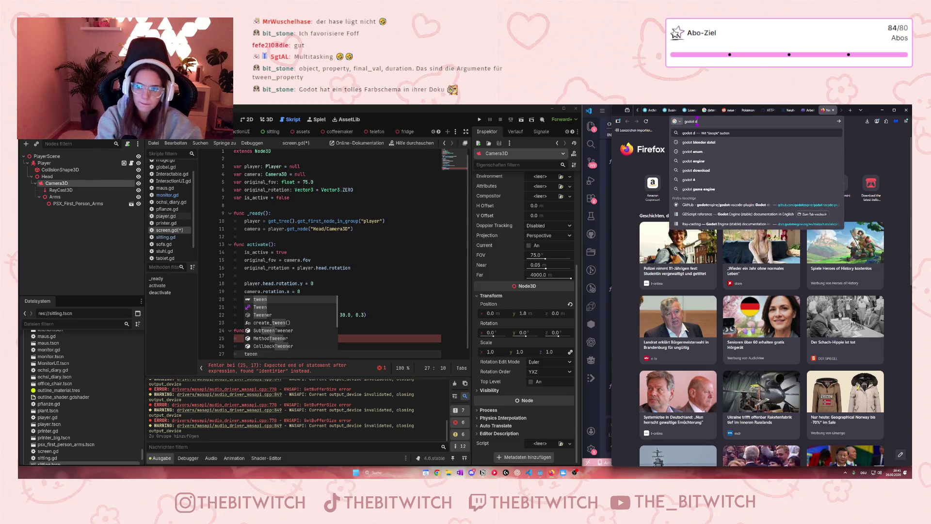
key("BackSpace")
type("c")
key("Return")
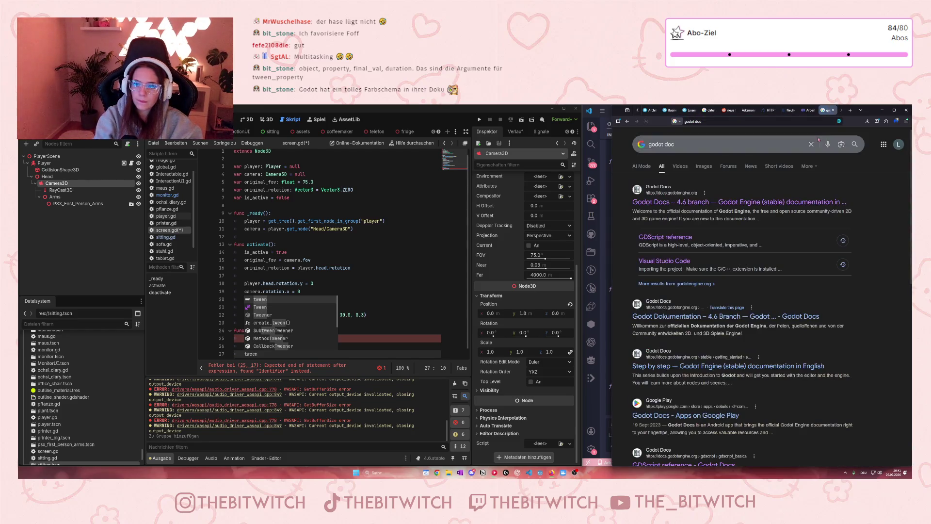
left_click(711, 200)
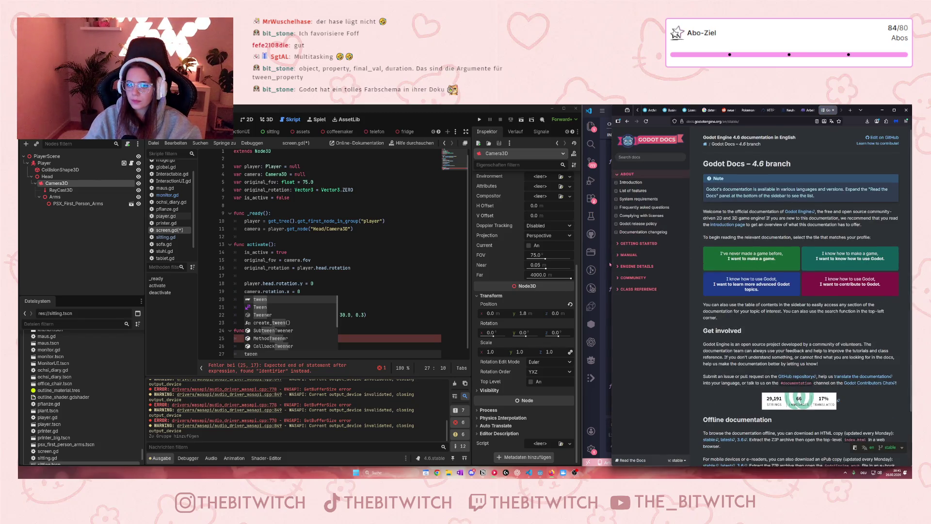
left_click_drag(613, 265, 421, 265)
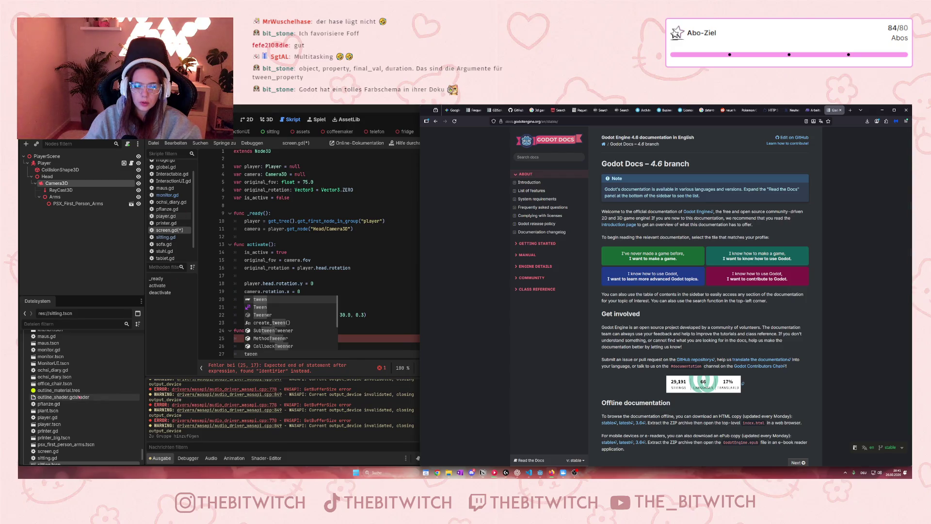
left_click(185, 365)
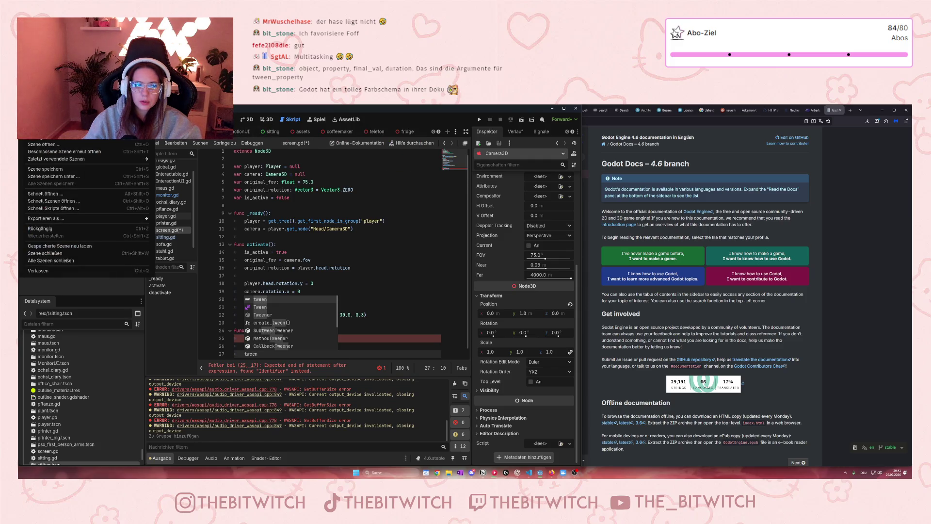
Set the Color Preset under Editor Settings > Interface > Theme to Breeze Dark.
left_click(95, 119)
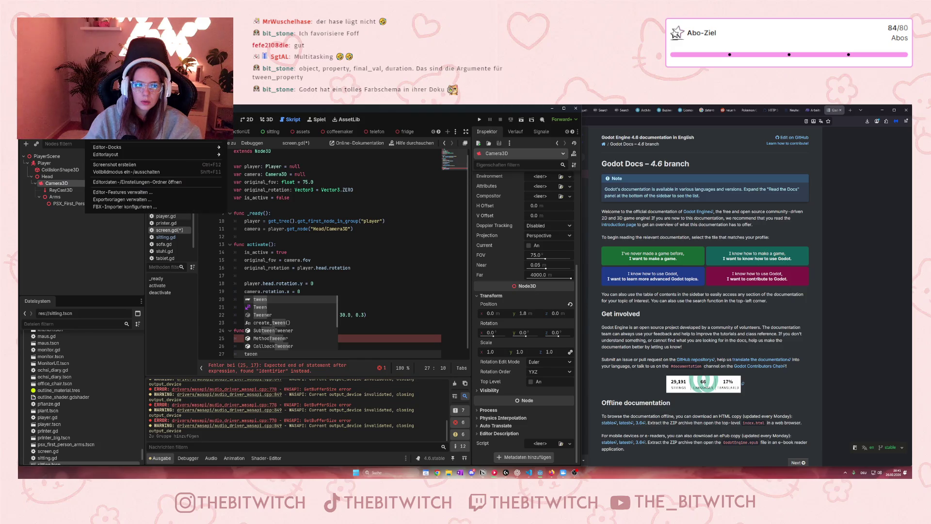
left_click(122, 129)
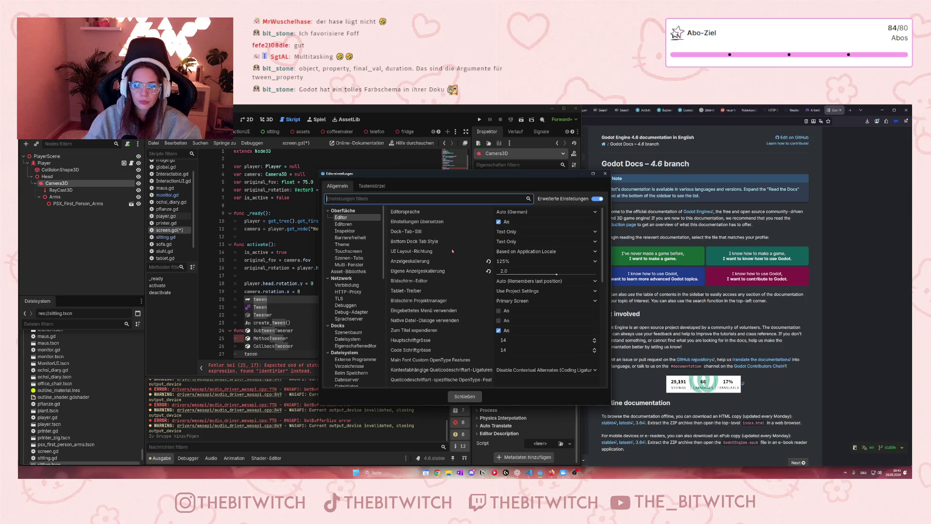
left_click(349, 245)
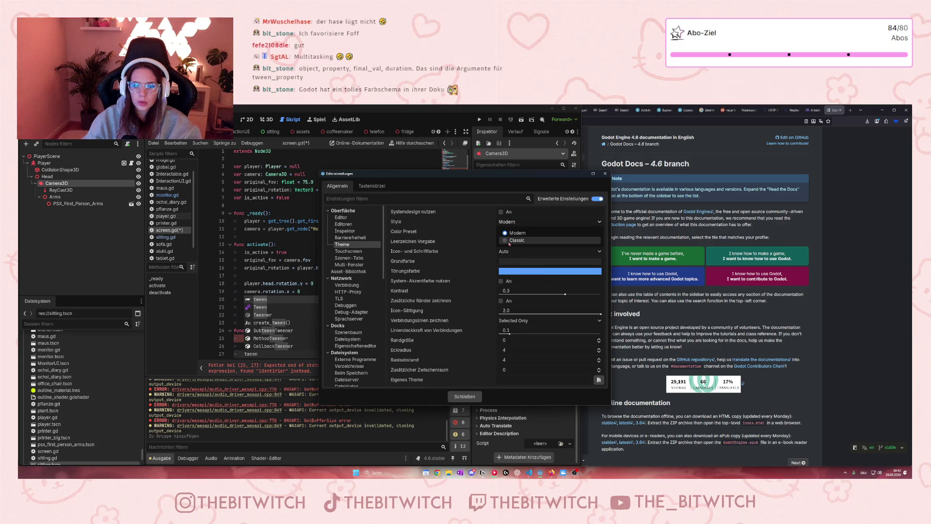
left_click(508, 231)
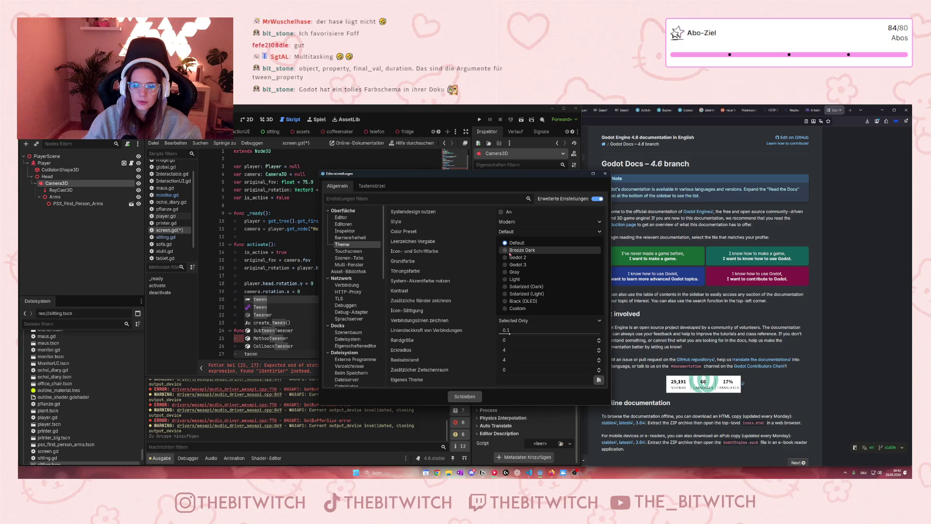
left_click(510, 250)
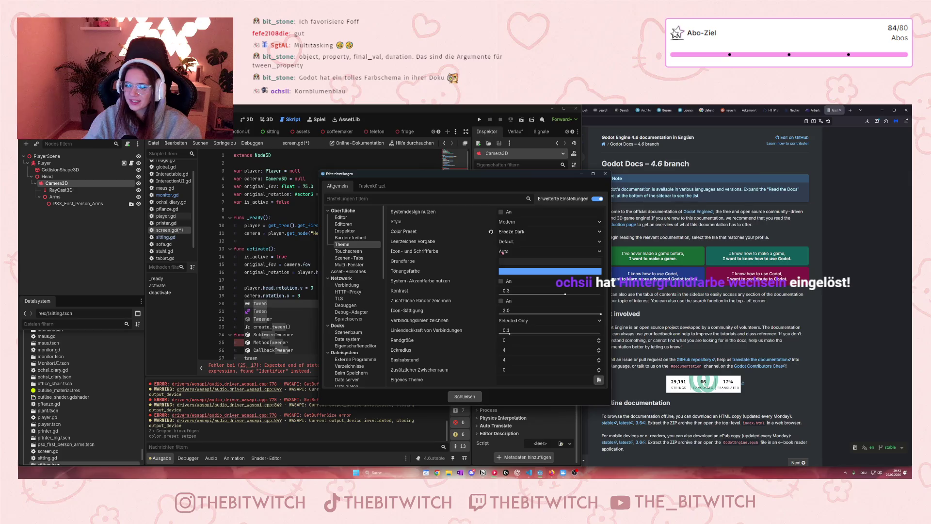
key("Escape")
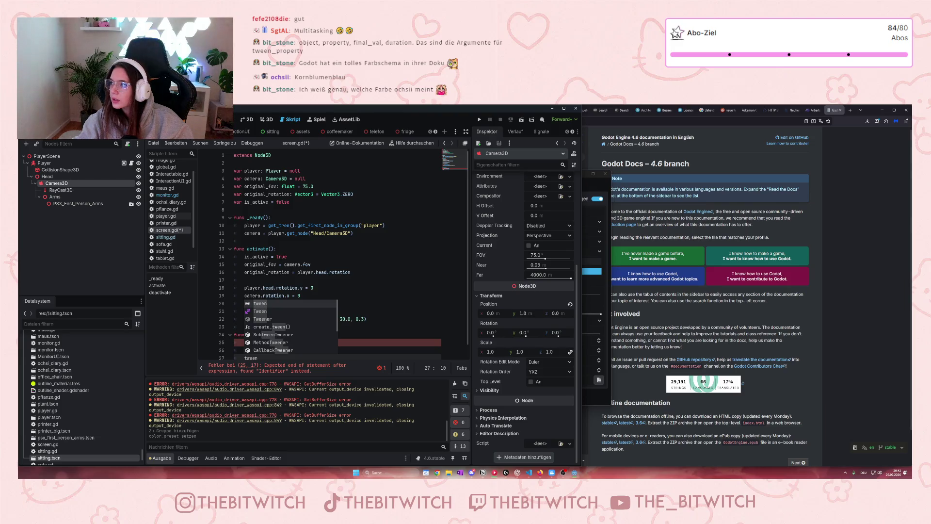
key("alt+Tab")
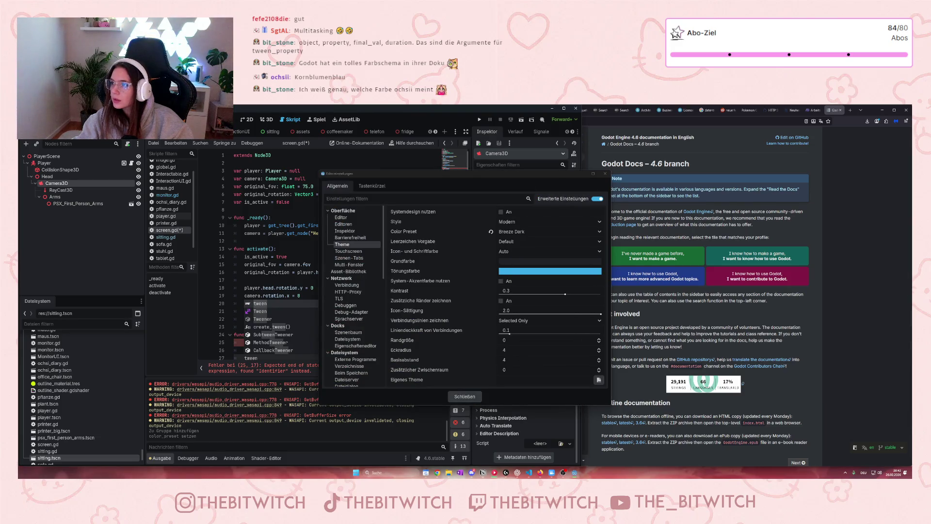
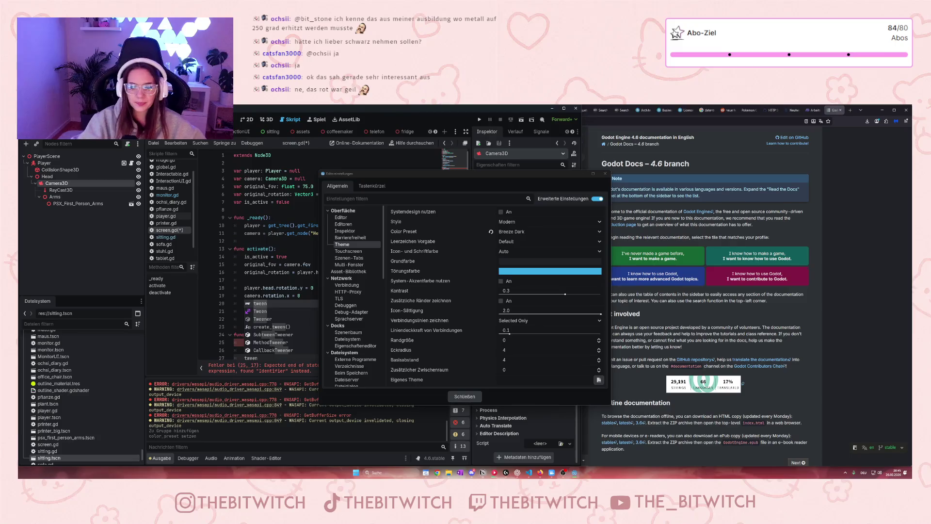
Switch the colour preset to Default, keep icon colours on Auto, and shift the settings dialog left.
left_click(524, 232)
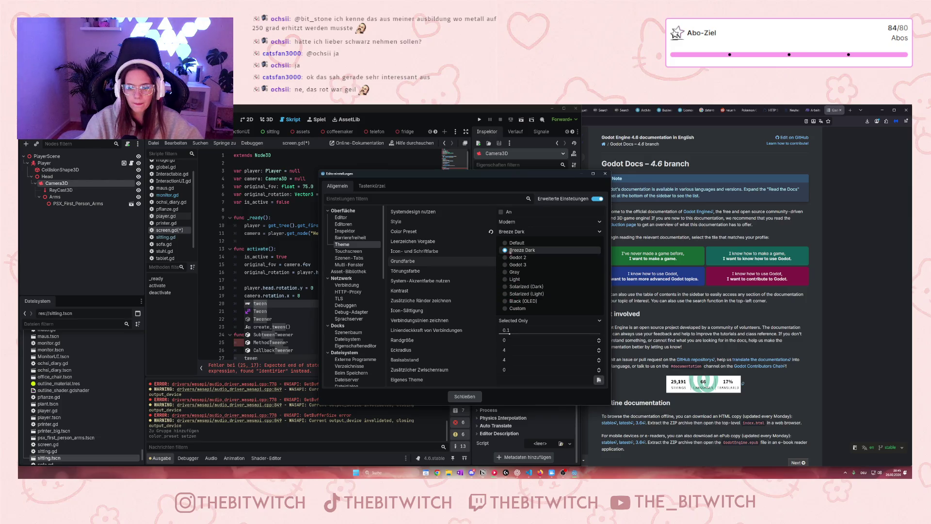
left_click(508, 246)
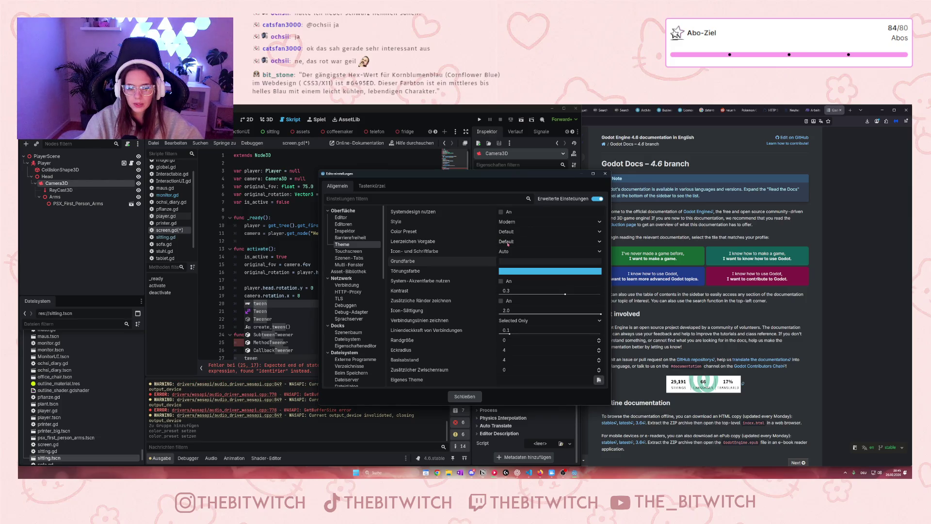
left_click(518, 250)
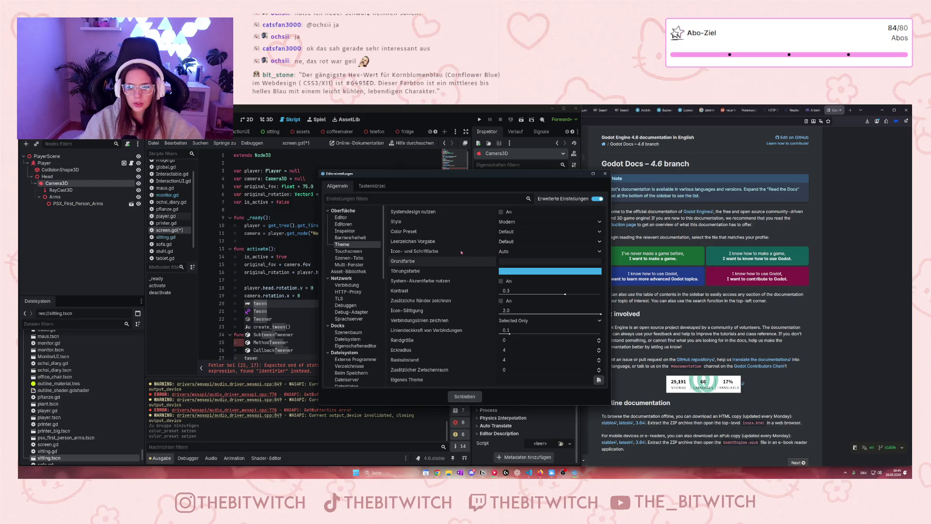
left_click(368, 170)
mouse_move(459, 173)
left_mouse_down()
mouse_move(382, 176)
mouse_move(411, 178)
left_mouse_up()
Turn the Tönungsfarbe accent green by setting its blue component to 0, then close the picker.
left_click(466, 277)
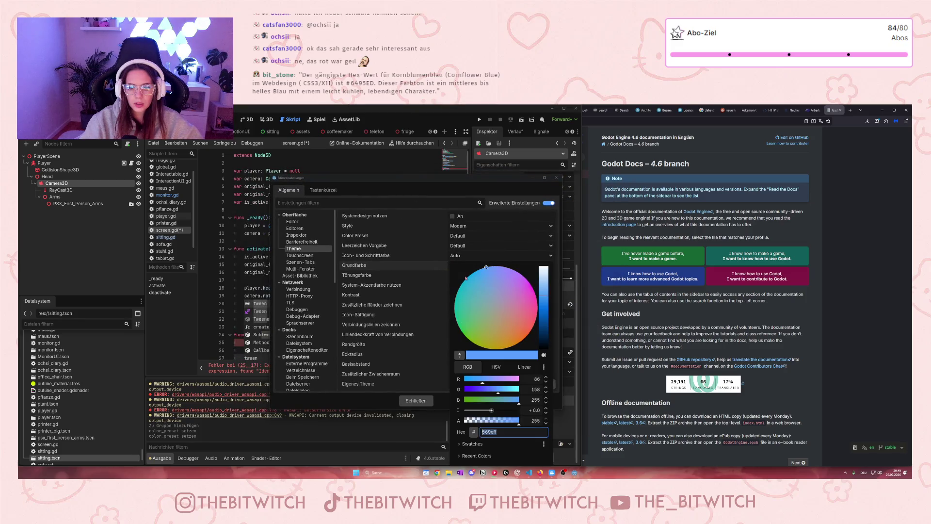
left_click(470, 402)
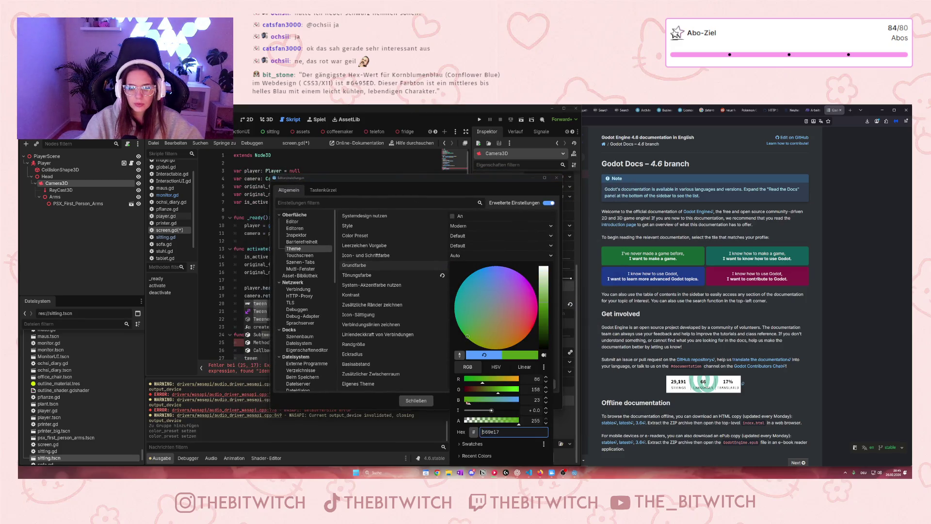
left_click(545, 315)
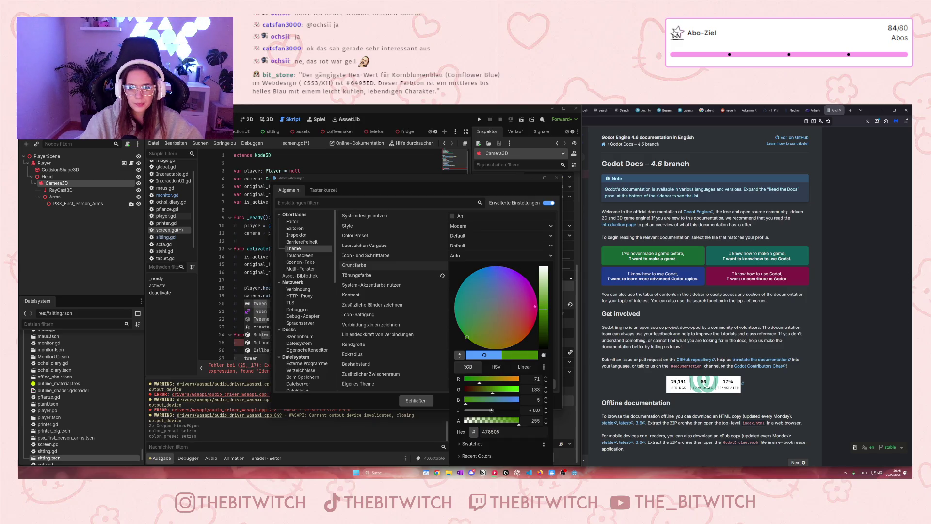
left_click(484, 355)
left_click_drag(480, 324, 465, 333)
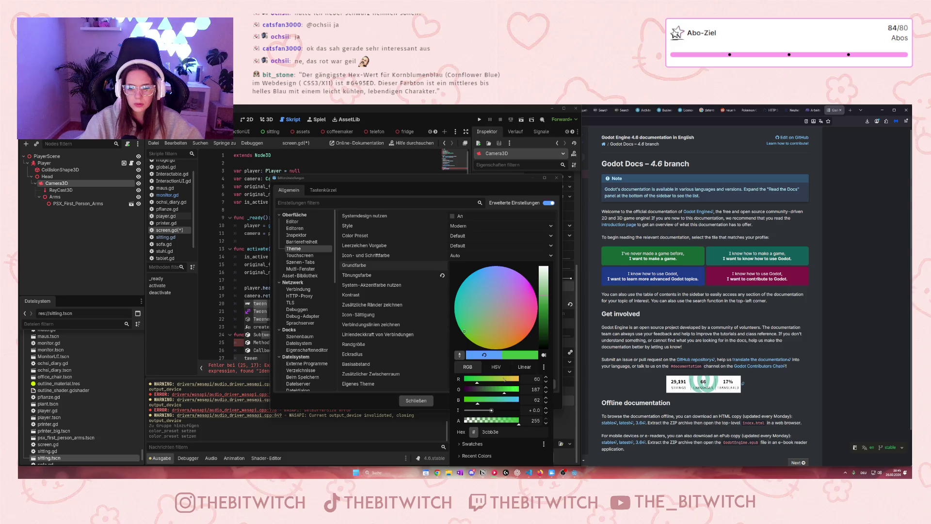
left_click(544, 304)
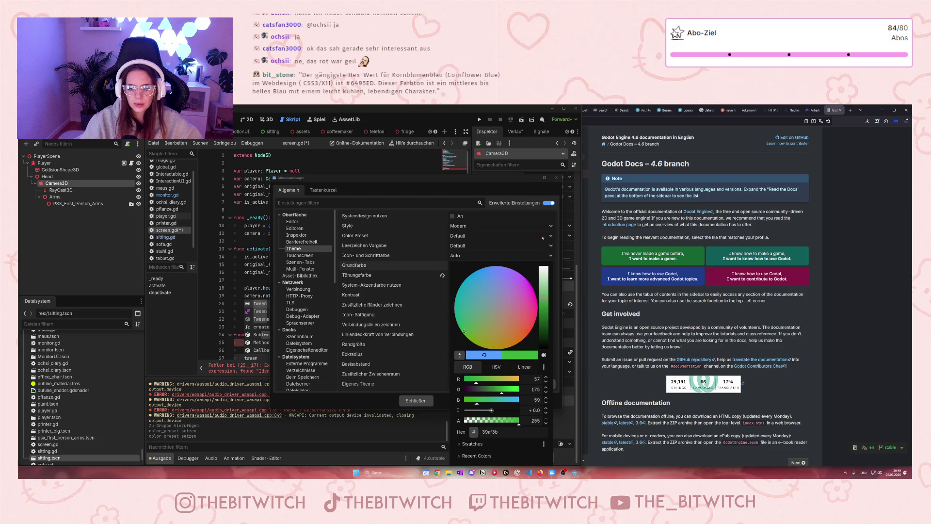
left_click(484, 354)
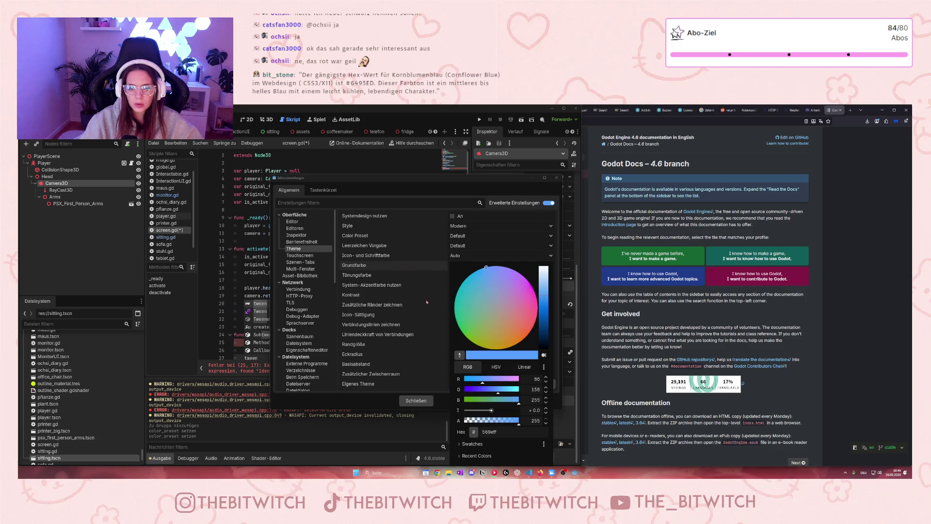
left_click(467, 400)
key("Escape")
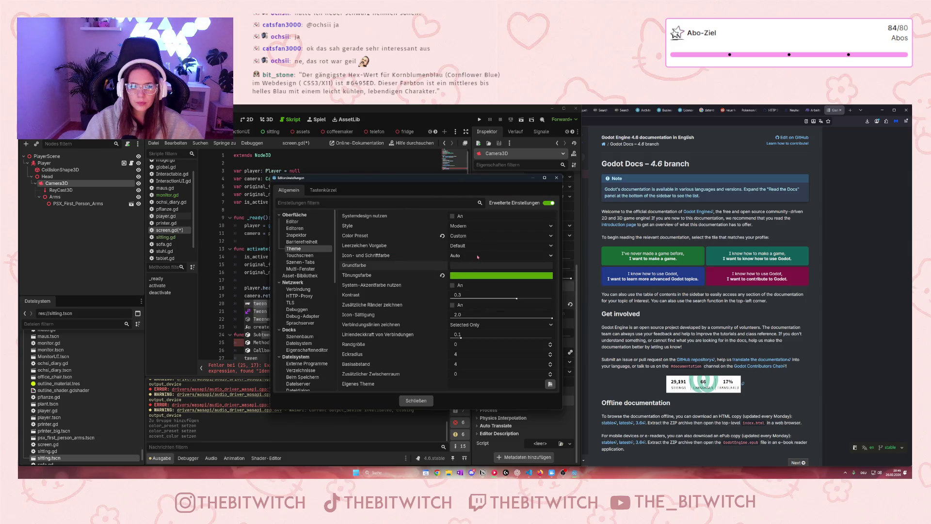
Brighten the accent colour to a paler green in the Tönungsfarbe picker.
left_click(468, 275)
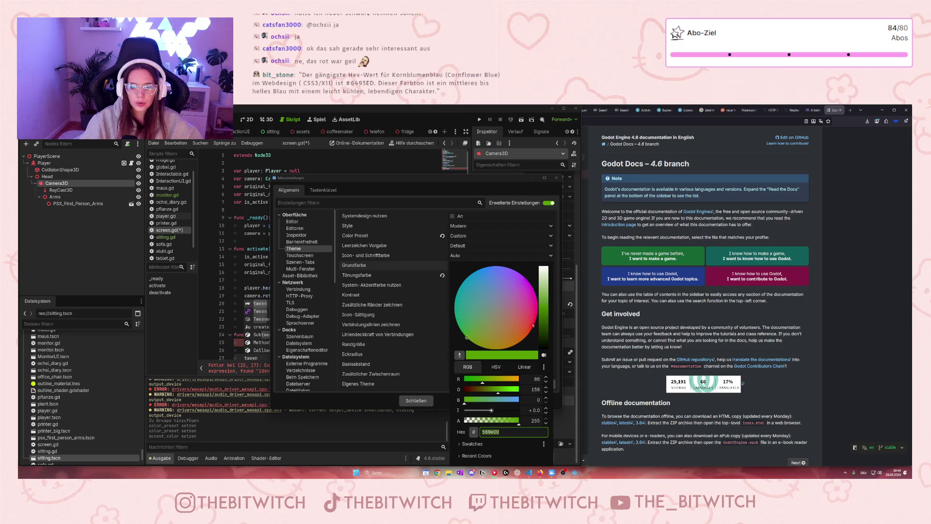
left_click(414, 287)
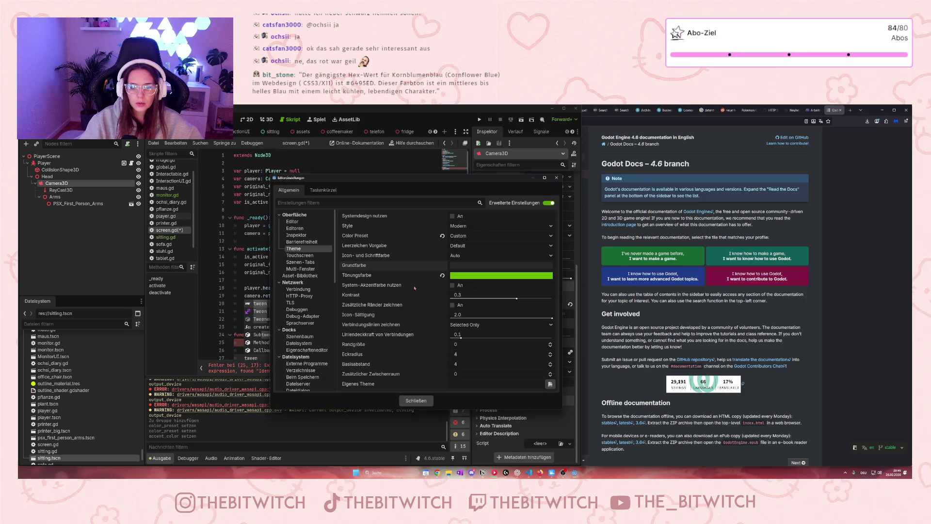
left_click(483, 280)
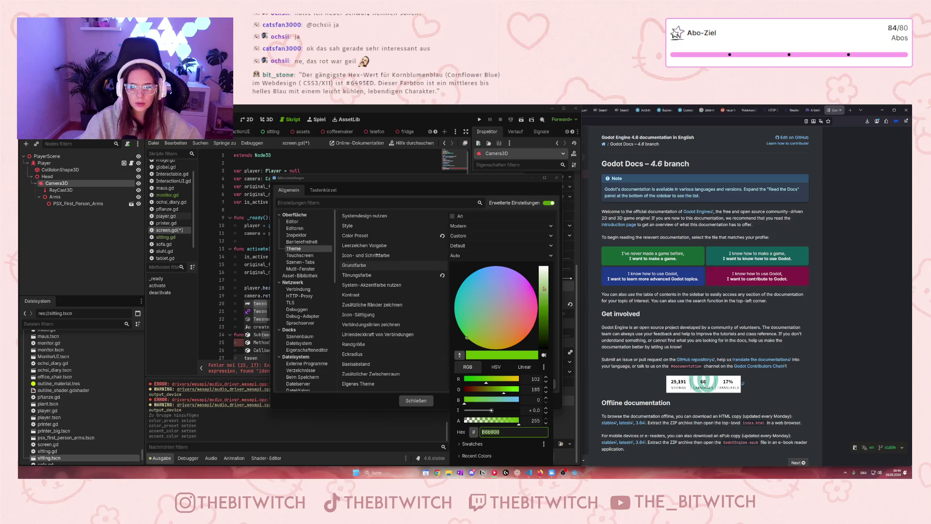
left_click_drag(545, 293, 545, 285)
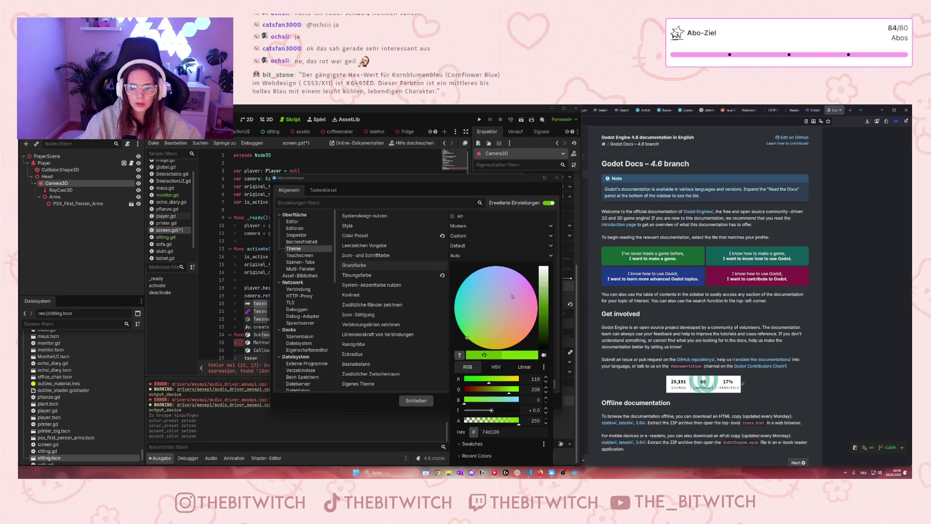
left_click(417, 292)
left_click(482, 275)
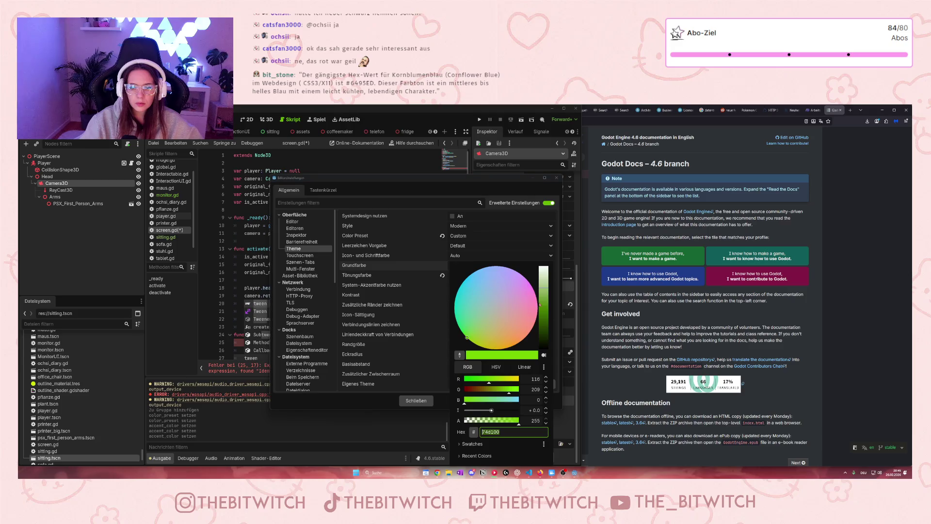
left_click(472, 331)
left_click(552, 287)
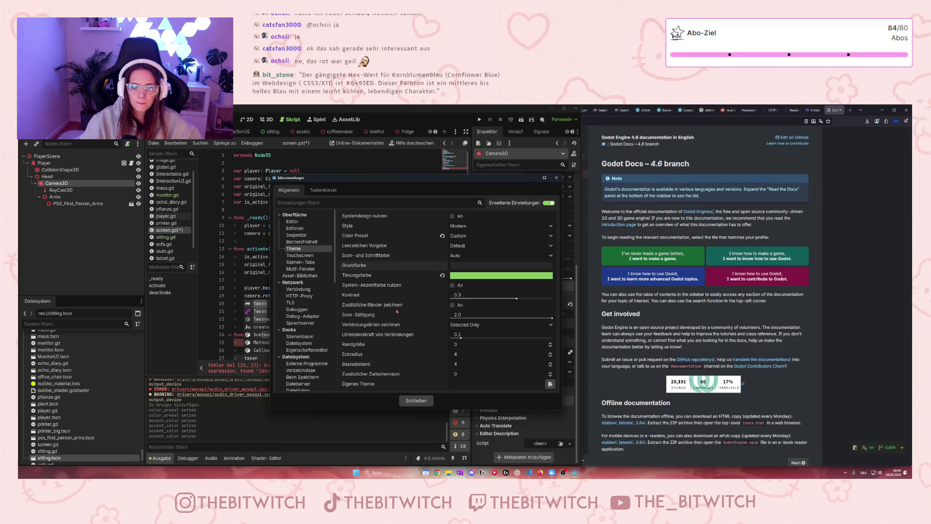
Leave 'Zusätzliche Ränder zeichnen' off after toggling it, and close Editor Settings with Schließen.
left_click(453, 305)
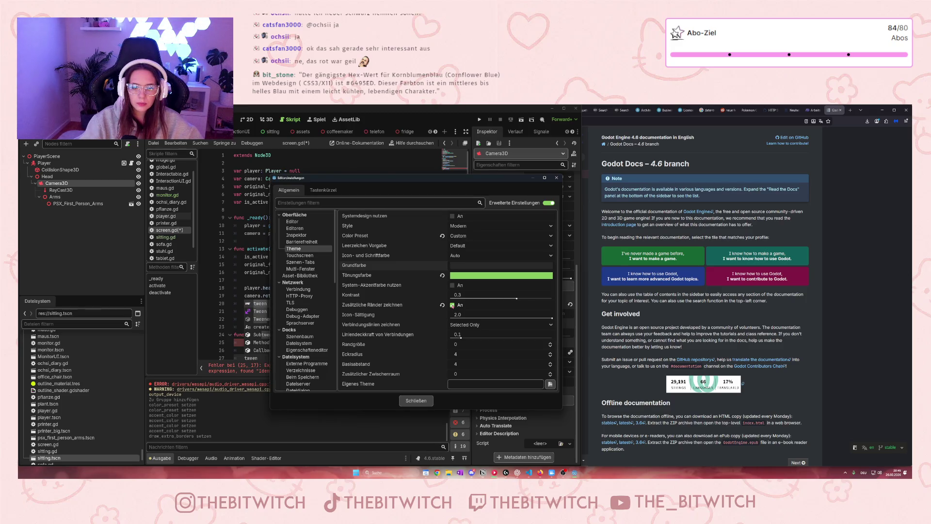
left_click(452, 305)
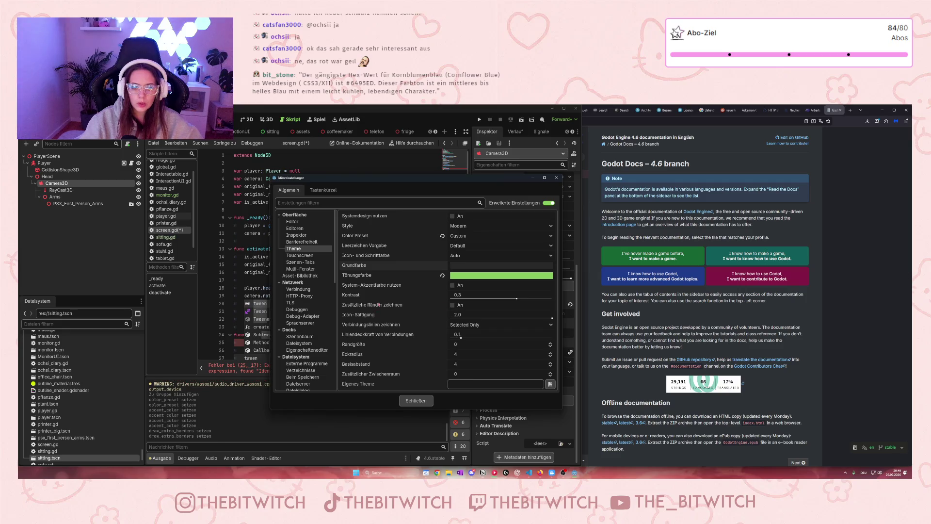
left_click(415, 401)
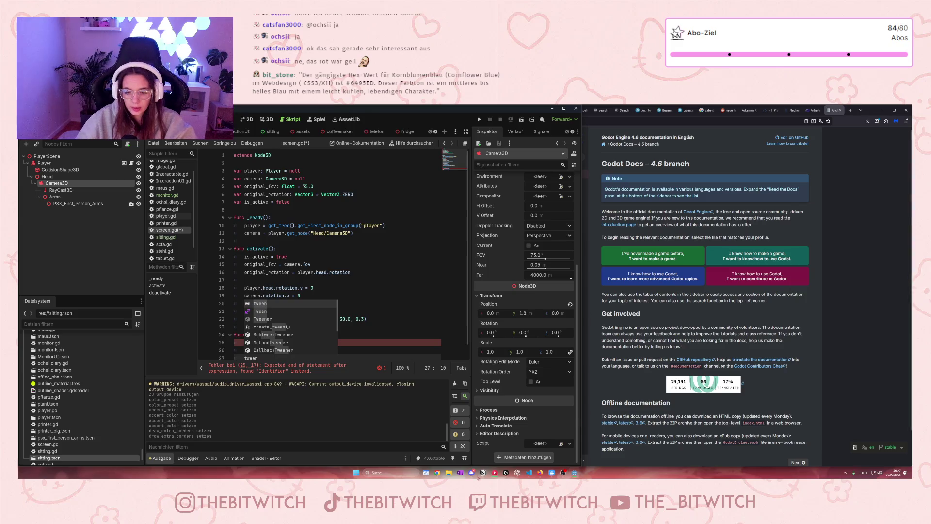
left_click(764, 120)
Search Chrome for 'kornblumenblau', view the cornflower-blue swatch, then minimise the browser.
left_click(764, 120)
type("kornblumenblau")
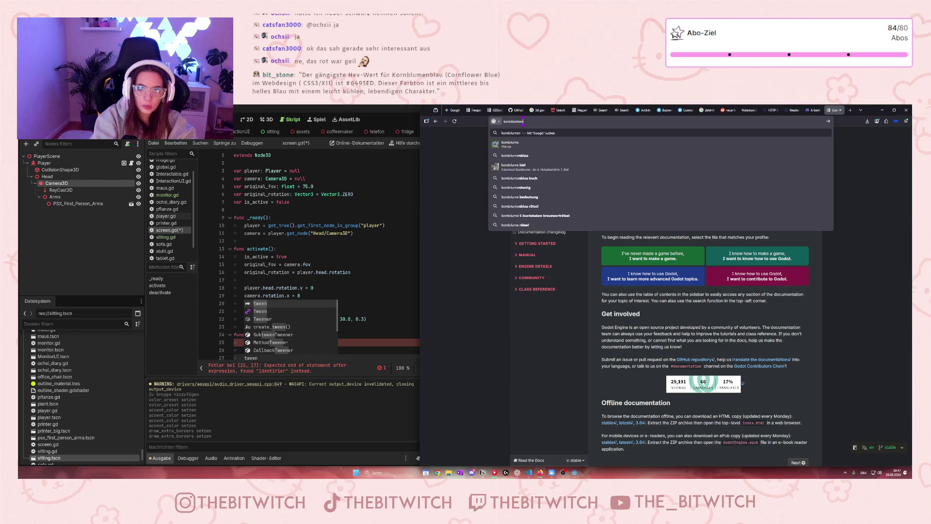
key("Return")
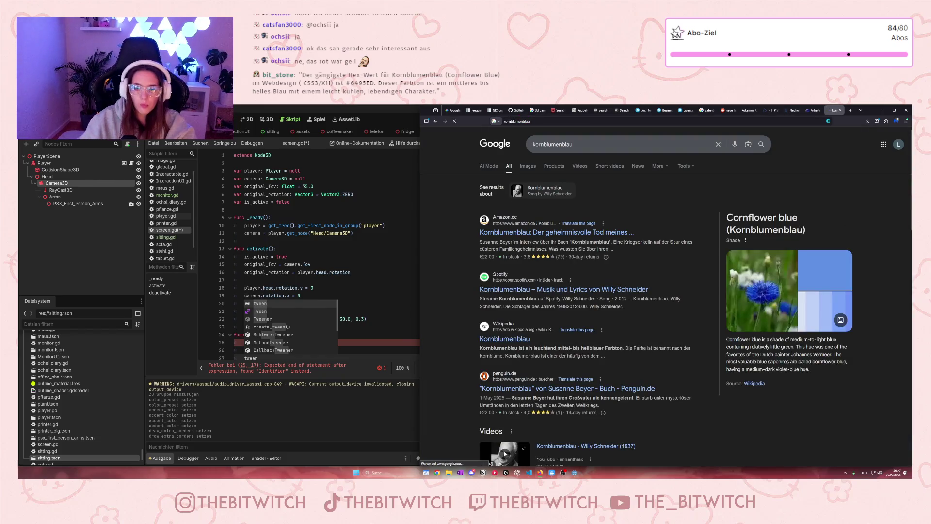
left_click(812, 276)
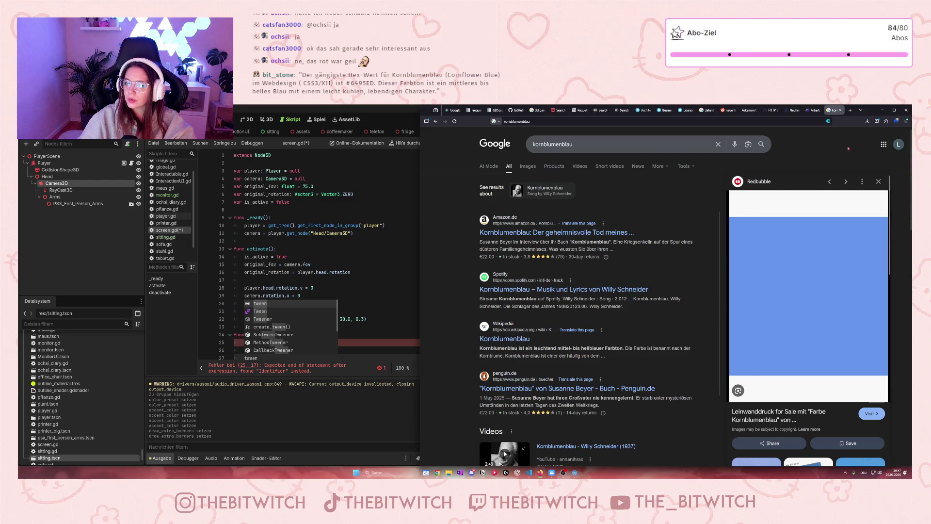
left_click(882, 110)
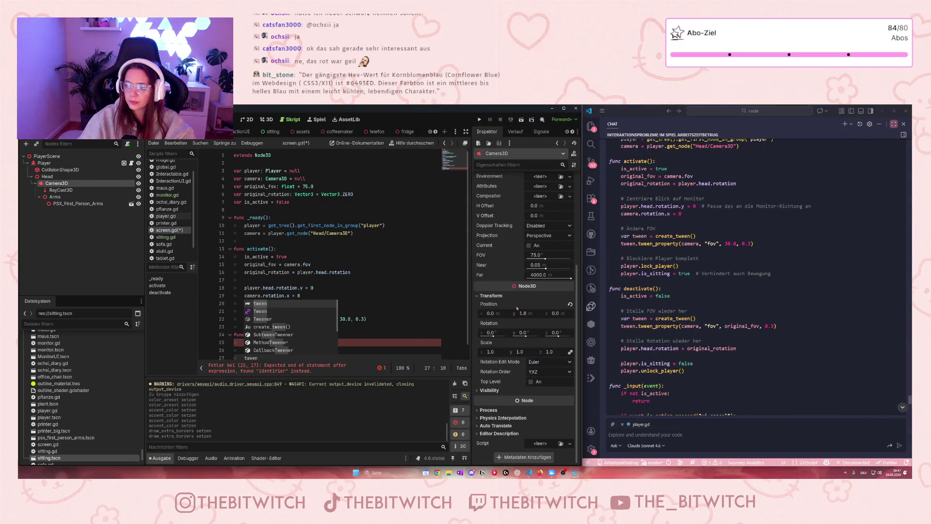
In deactivate(), write the tween_property call returning camera fov to original_fov over 0.3.
key("Escape")
scroll(287, 349, "down", 1)
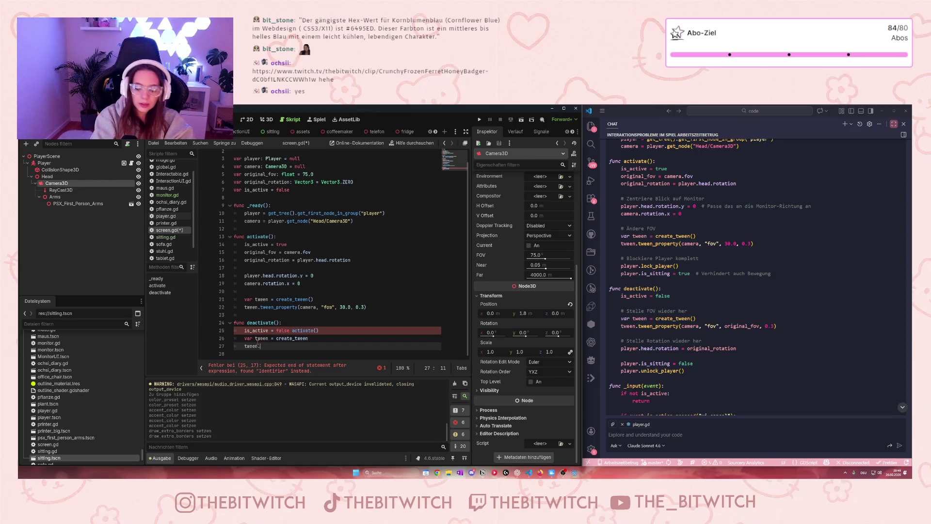
type("tween")
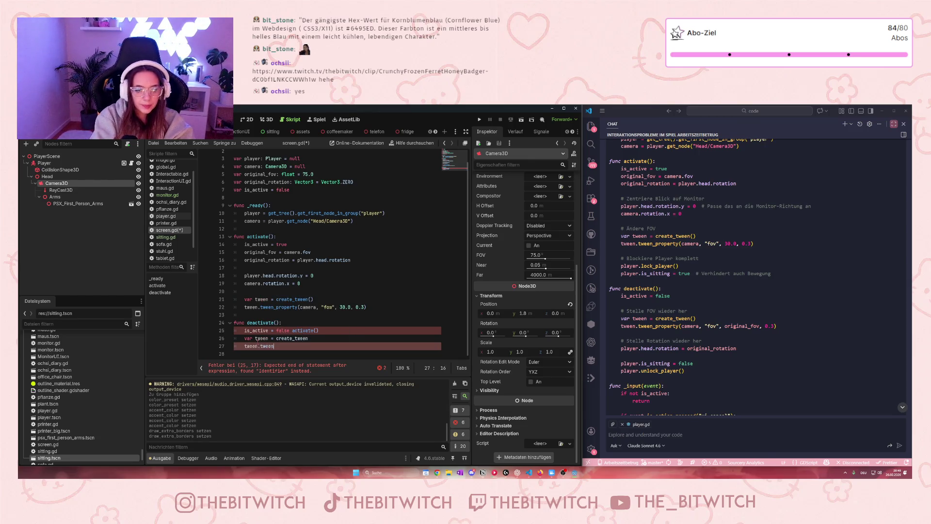
type("_proje")
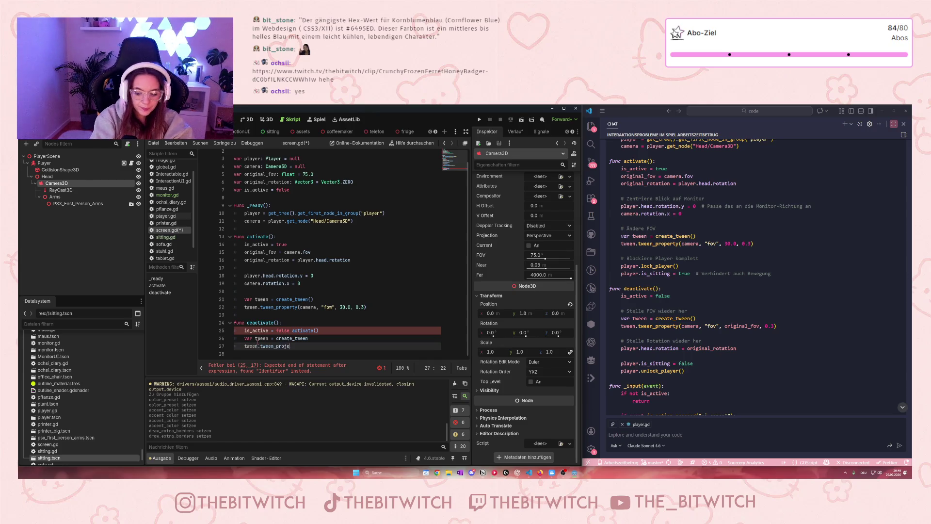
key("BackSpace")
key("BackSpace")
type("p")
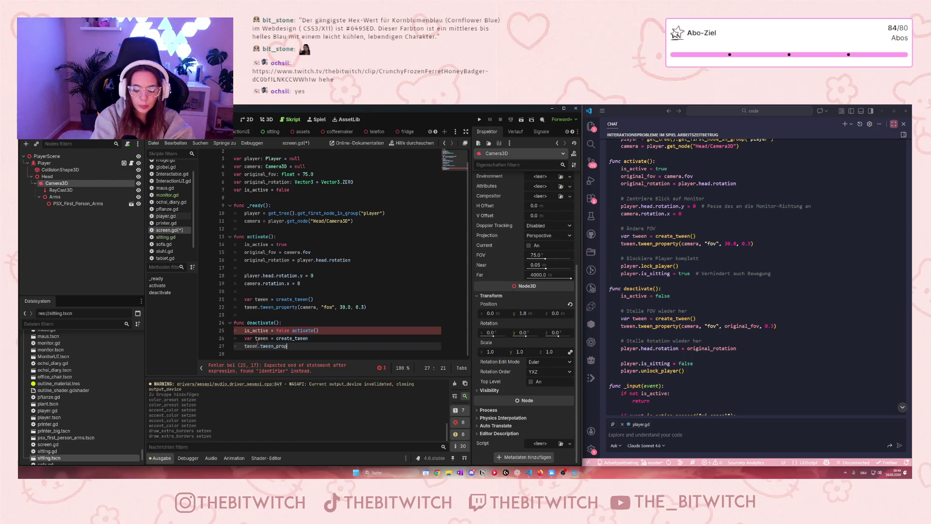
type("(camera")
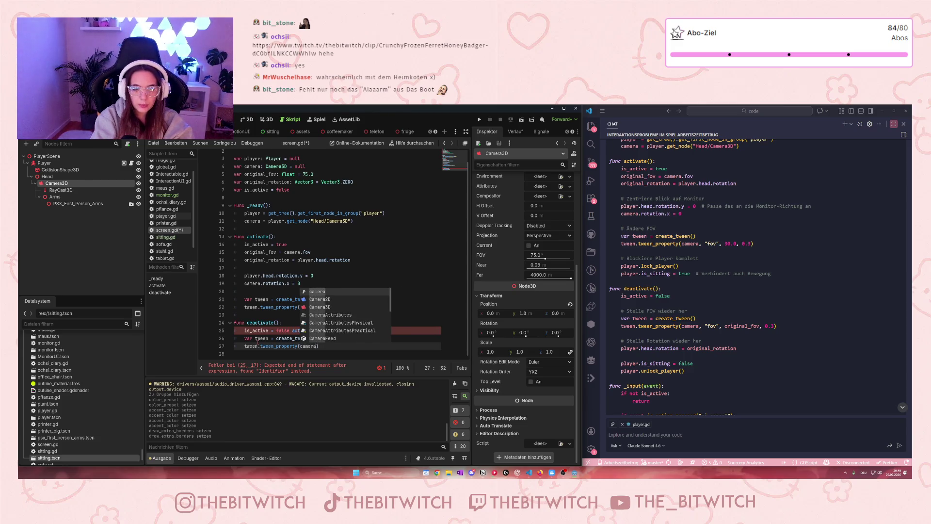
type(", \"fow")
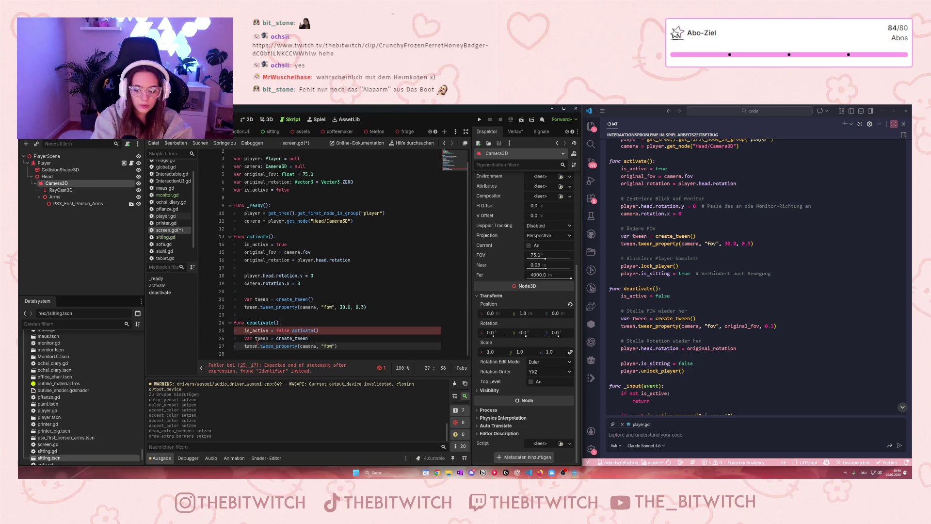
type(", original")
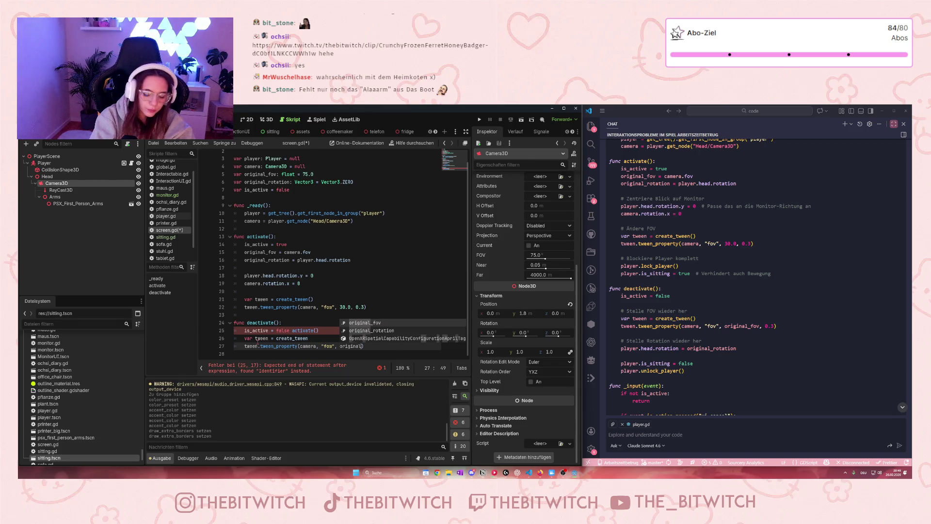
type("_fov")
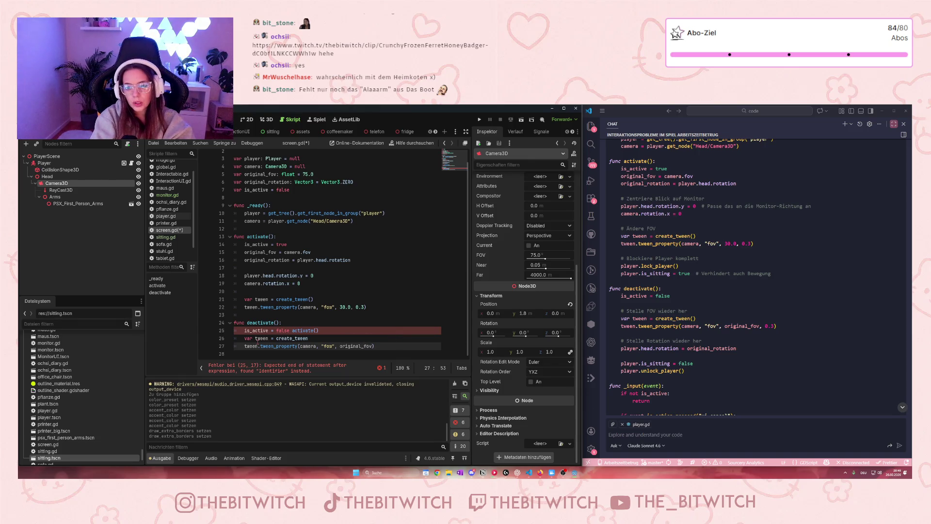
type("0")
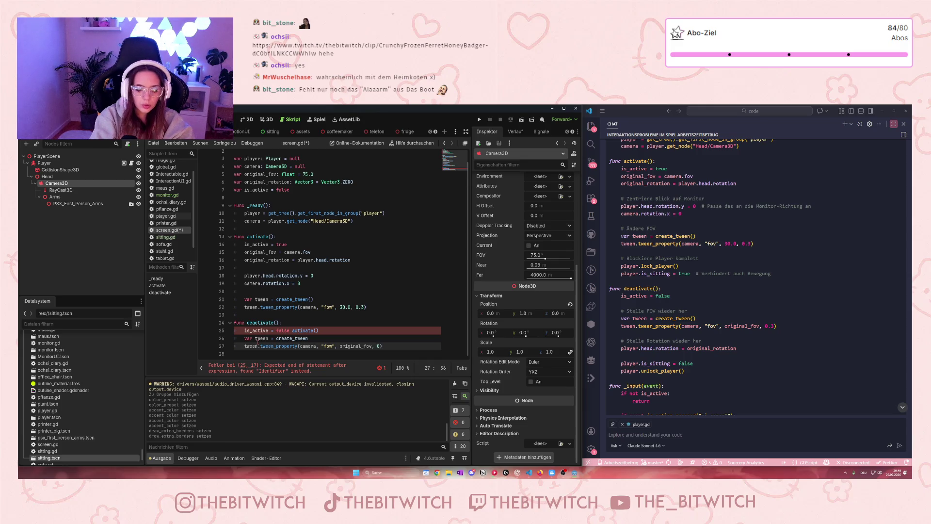
type(".3")
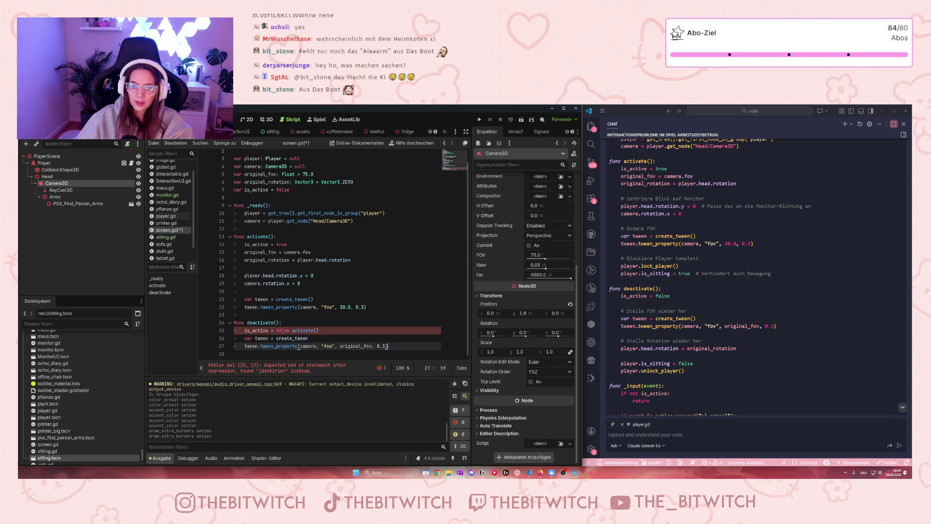
Delete the stray 'activate()' text following is_active = false on line 25.
triple_click(335, 328)
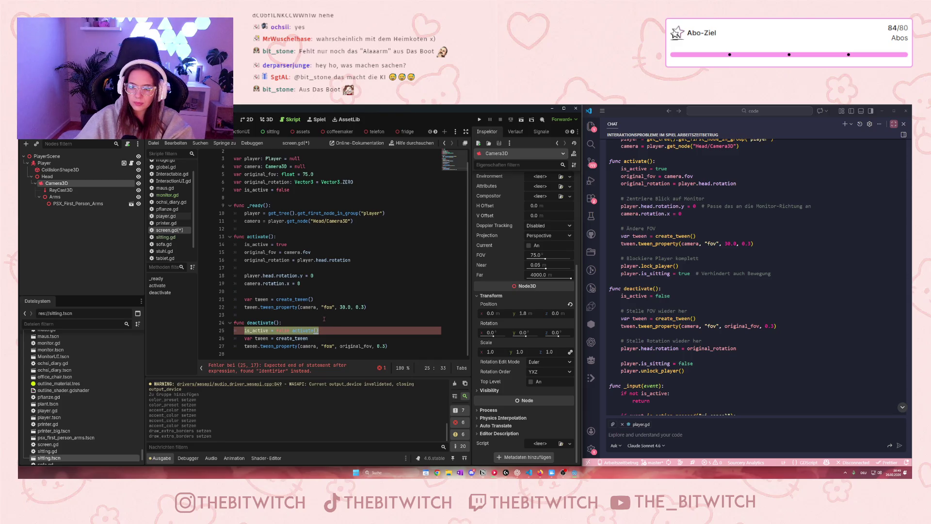
left_click(317, 330)
left_click_drag(317, 330, 292, 330)
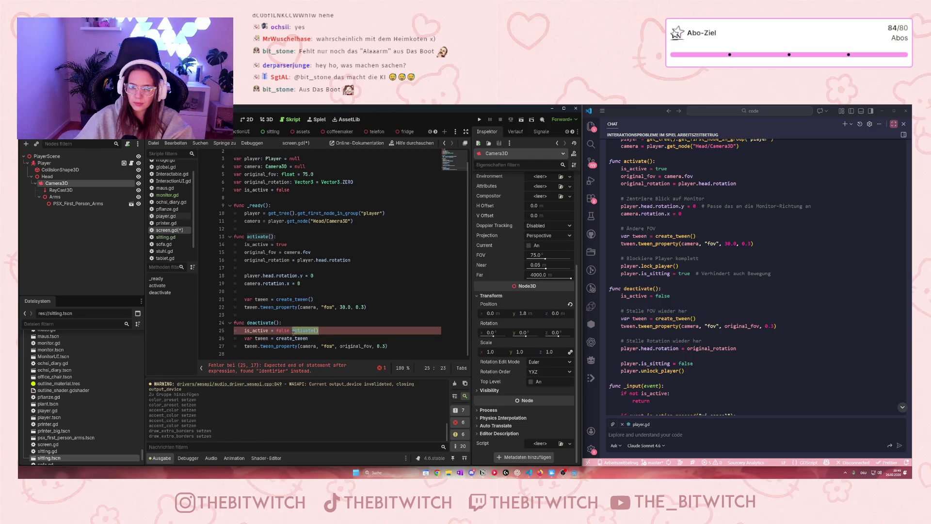
key("BackSpace")
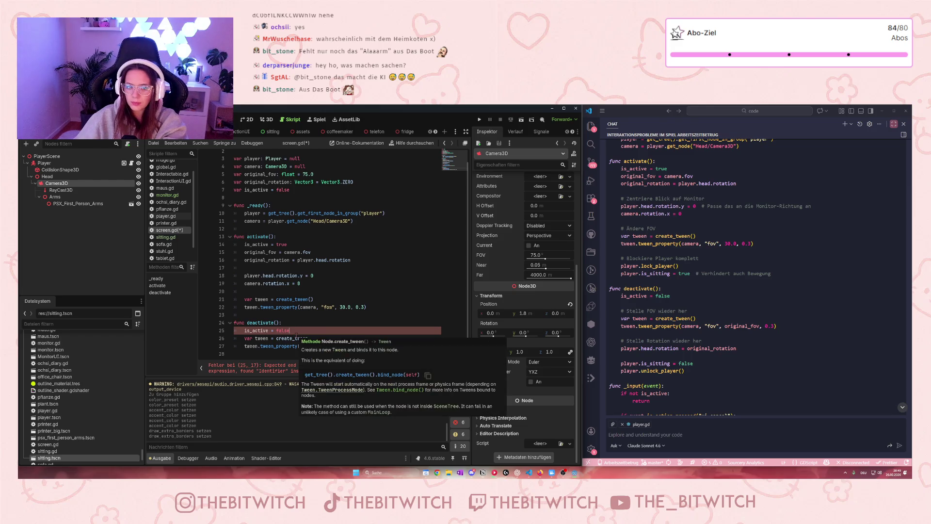
key("Up")
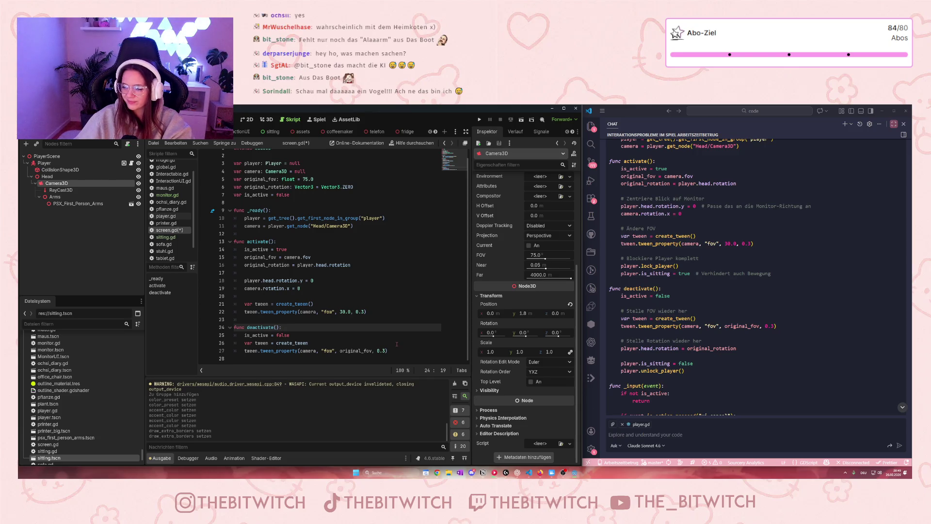
Add 'player.head.rotation = original_rotation' below the fov tween line in deactivate().
left_click(399, 351)
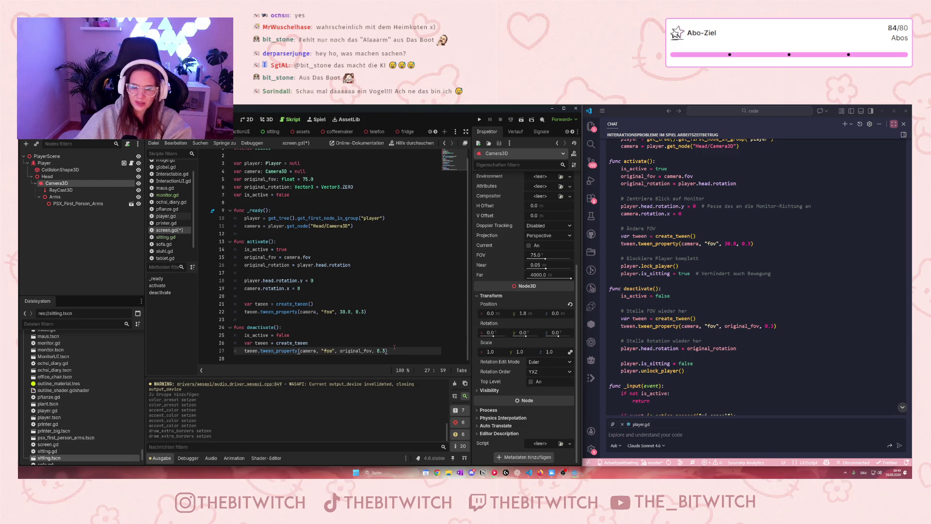
key("Return")
key("Return")
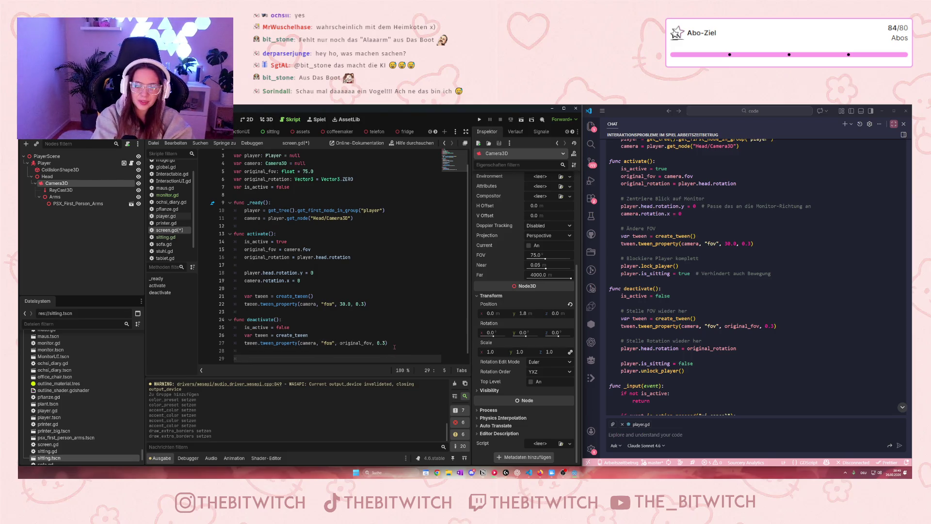
type("play")
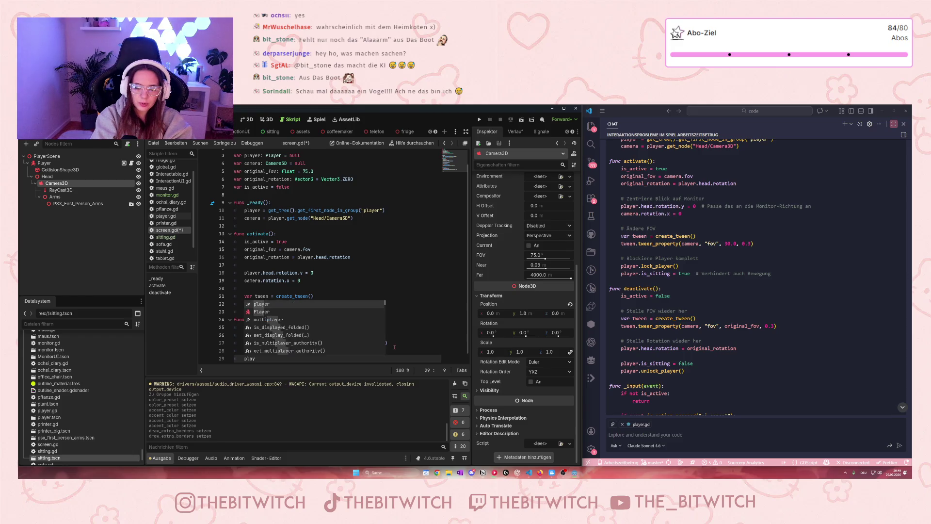
type("er.he")
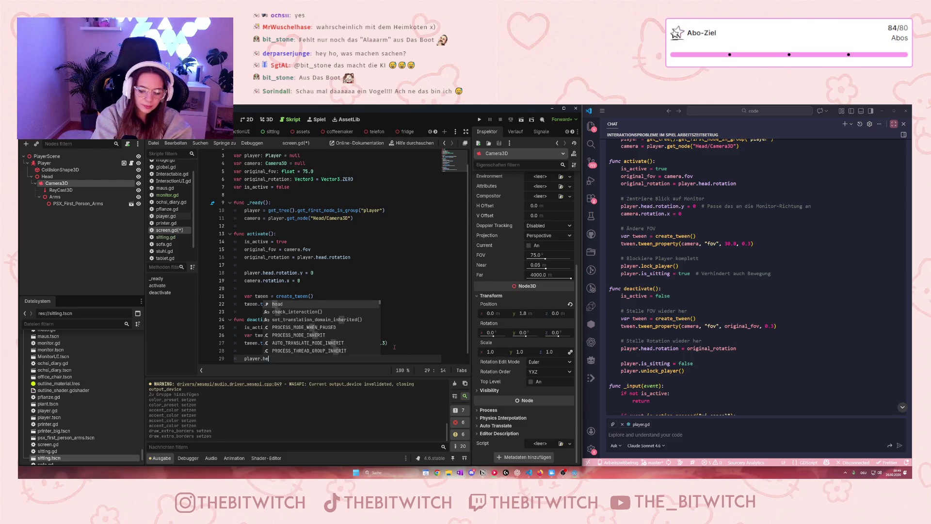
type("ad.rotatui")
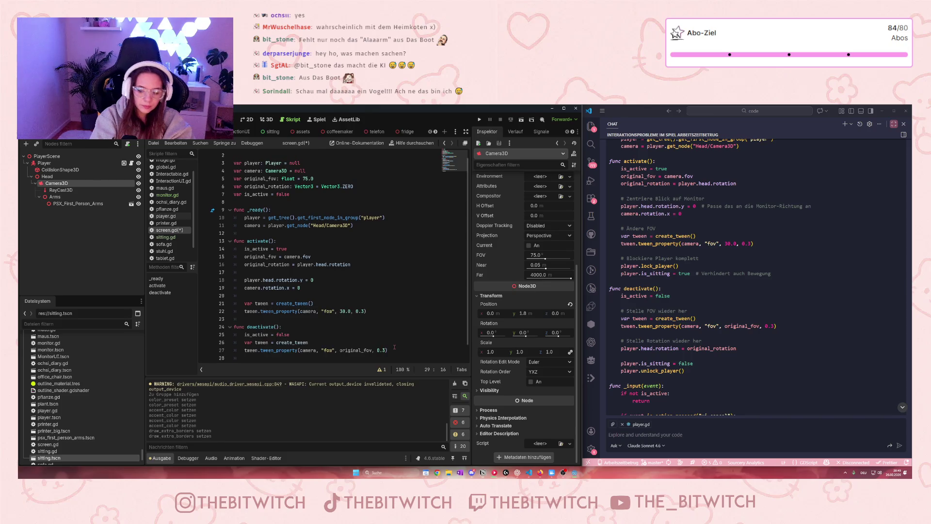
key("BackSpace")
key("BackSpace")
type("ion")
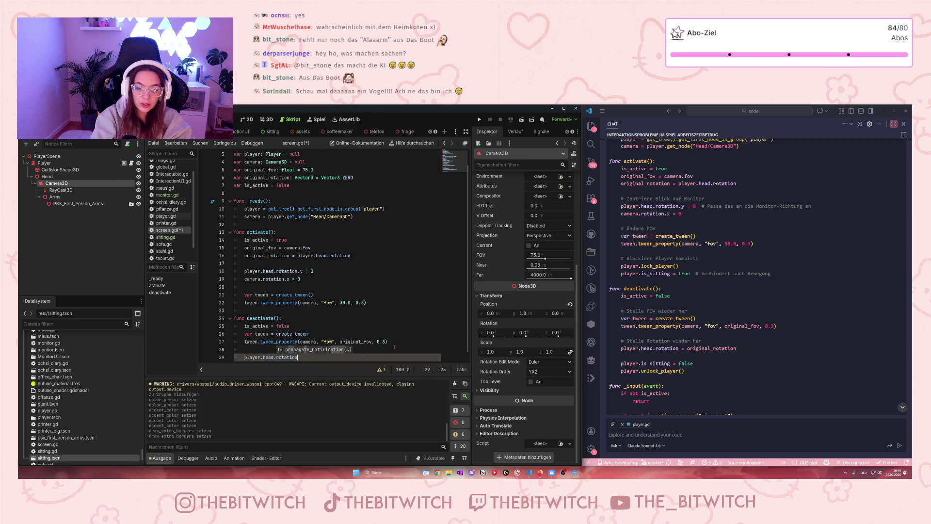
type(" = ")
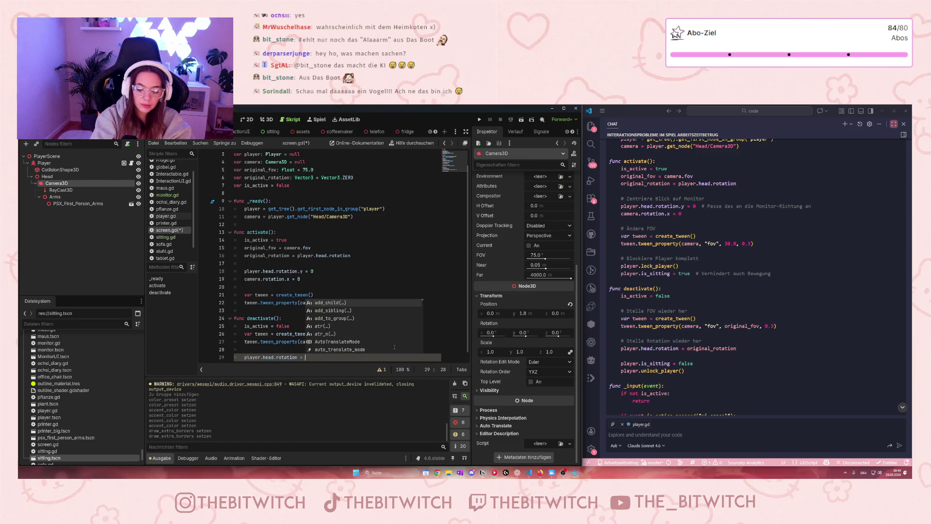
type("original")
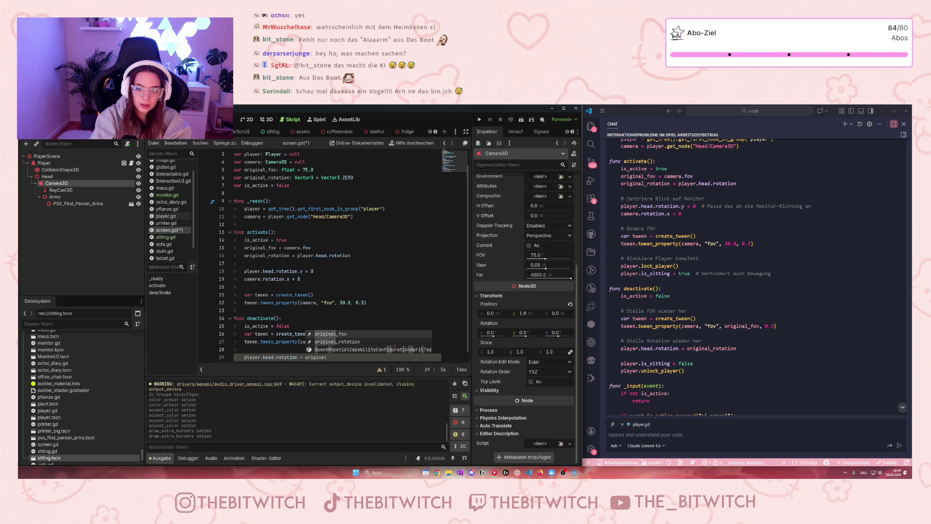
type("_rotati")
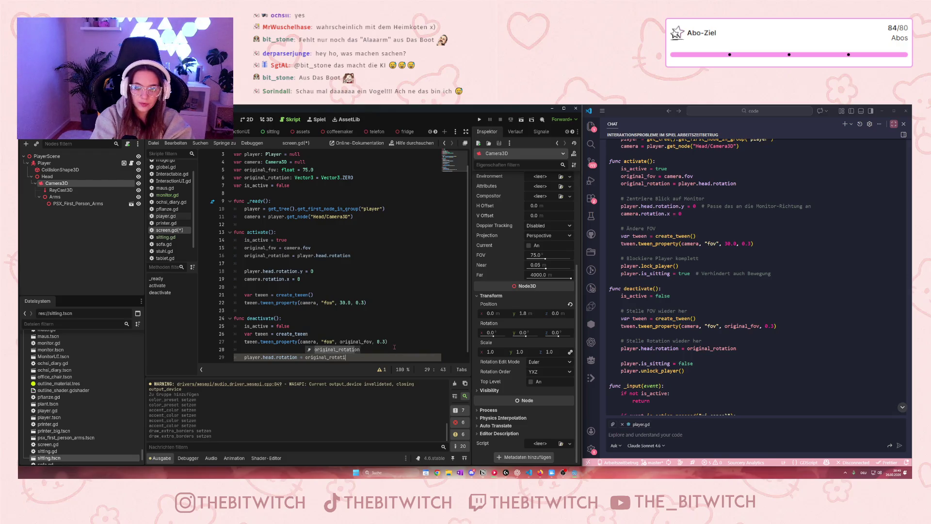
key("Return")
key("Return")
key("Return")
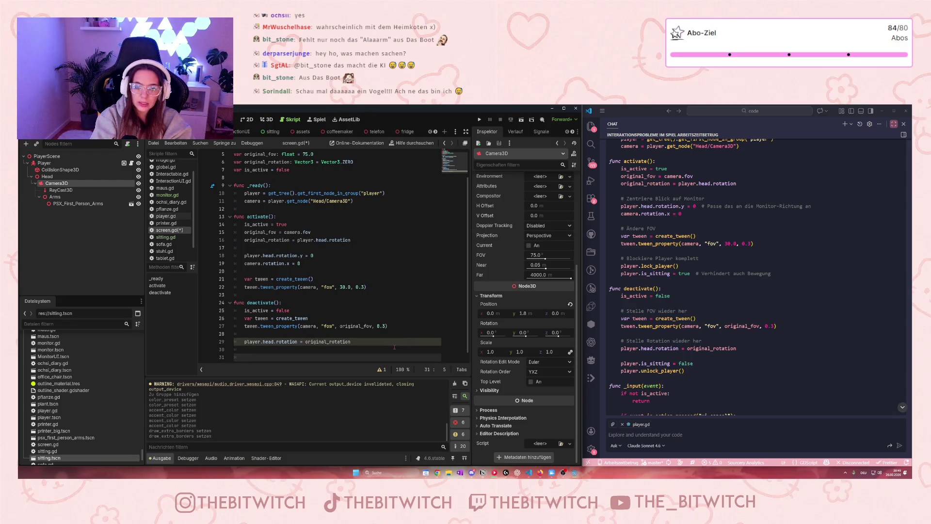
type("pf")
key("BackSpace")
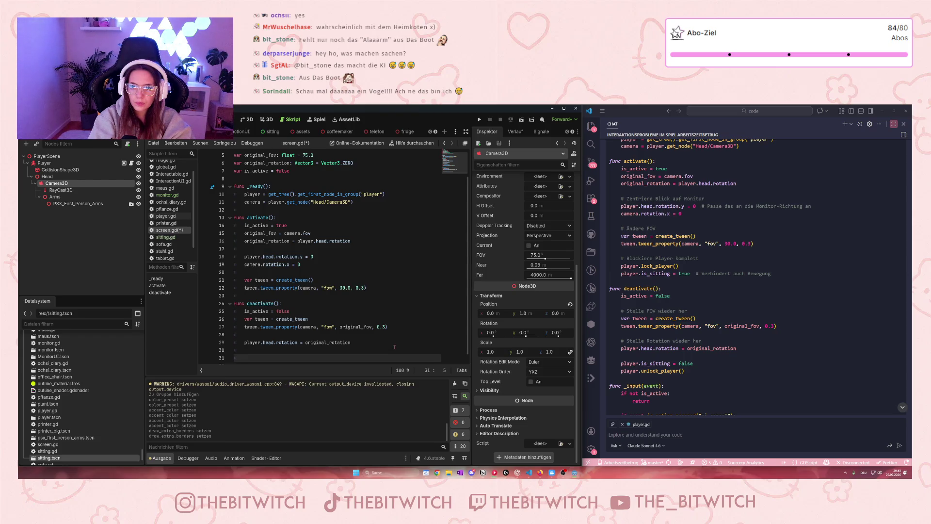
scroll(707, 352, "down", 3)
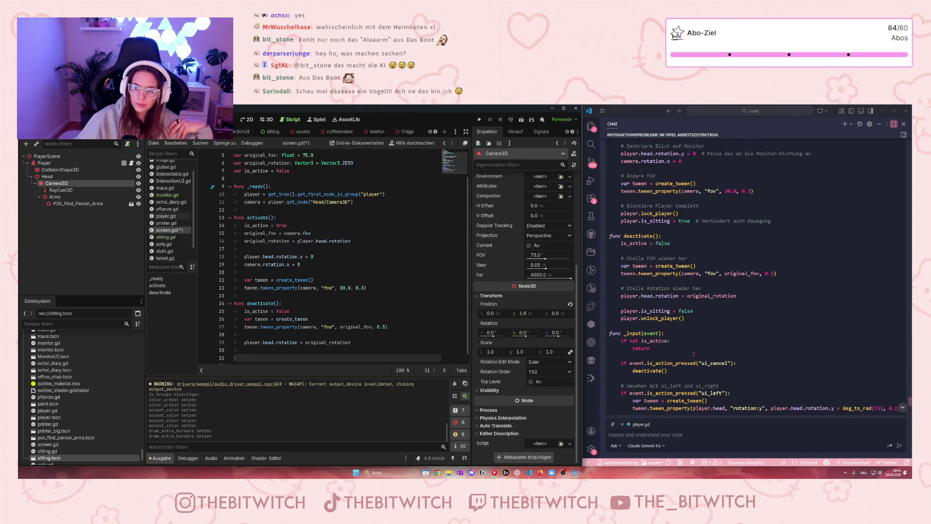
left_click(633, 371)
left_click_drag(632, 370, 625, 362)
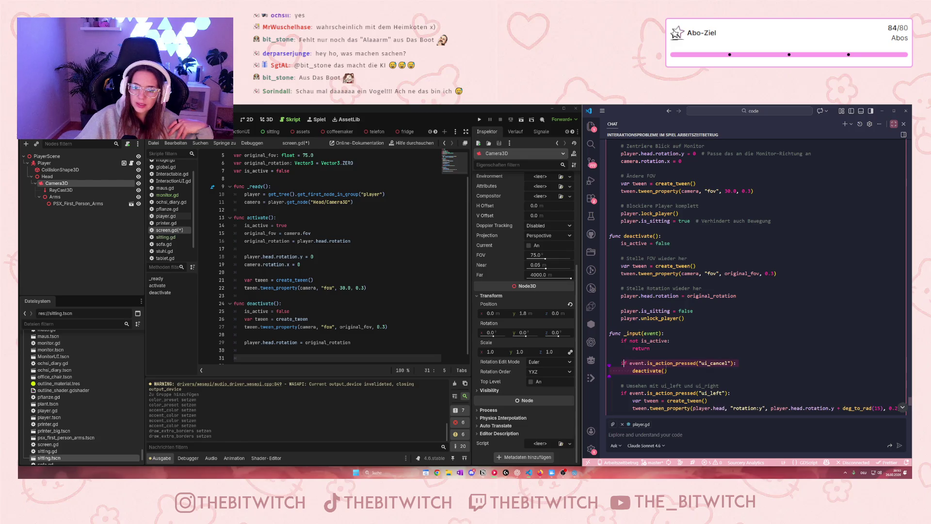
left_click(691, 374)
left_click_drag(701, 363, 729, 362)
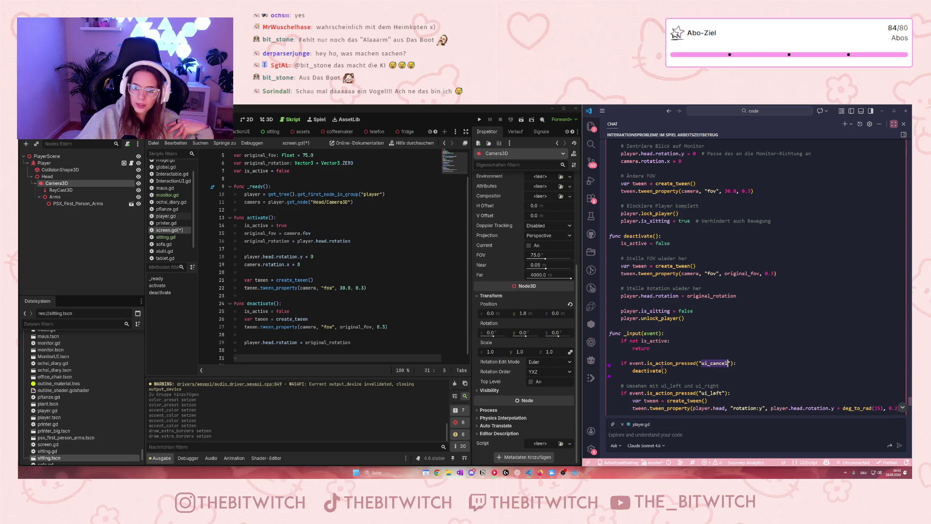
left_click(663, 371)
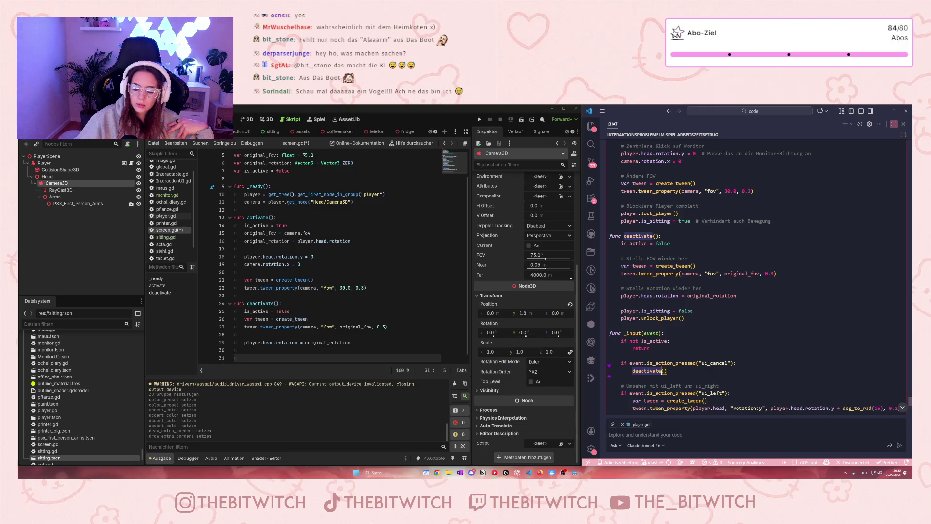
left_click_drag(667, 371, 635, 363)
left_click(635, 363)
double_click(716, 362)
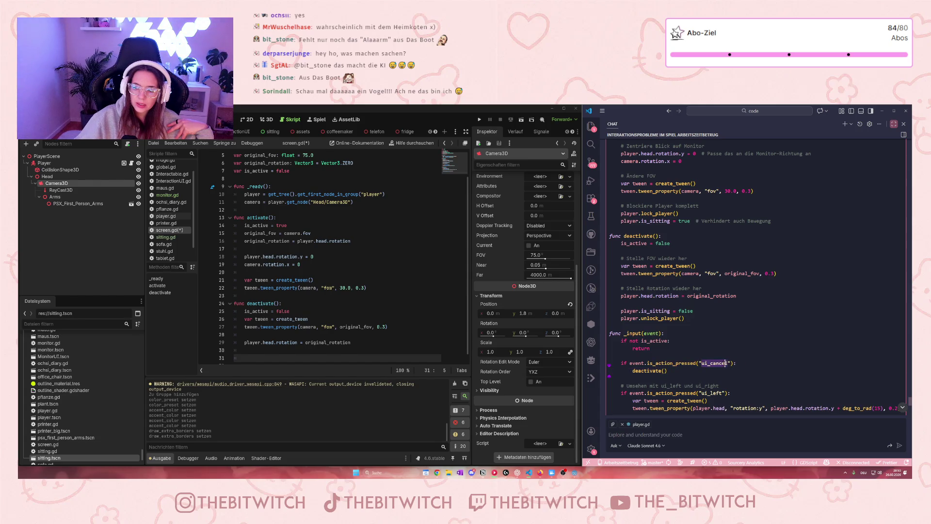
left_click(717, 371)
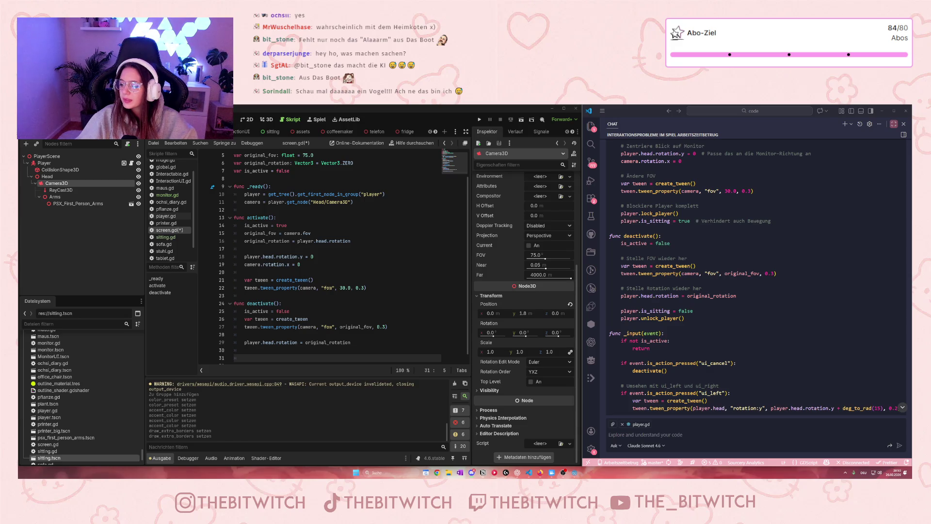
left_click(666, 371)
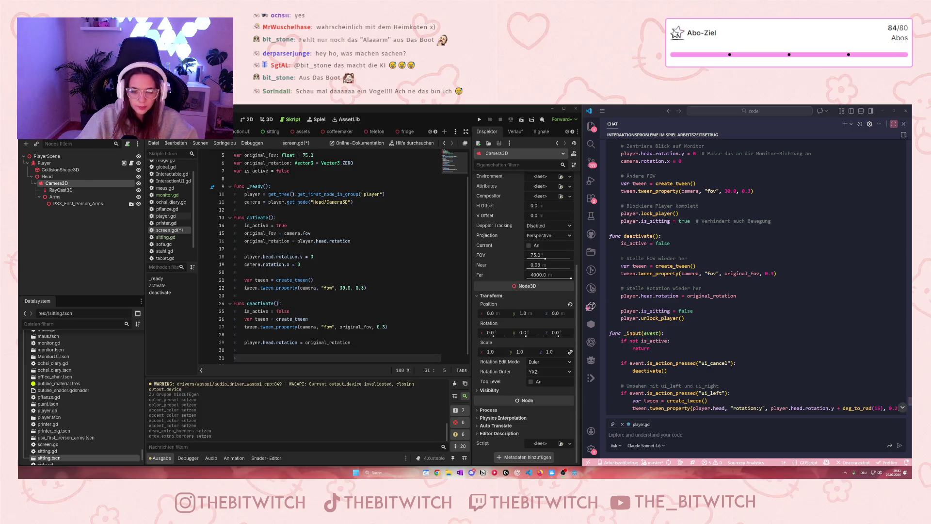
scroll(418, 323, "down", 1)
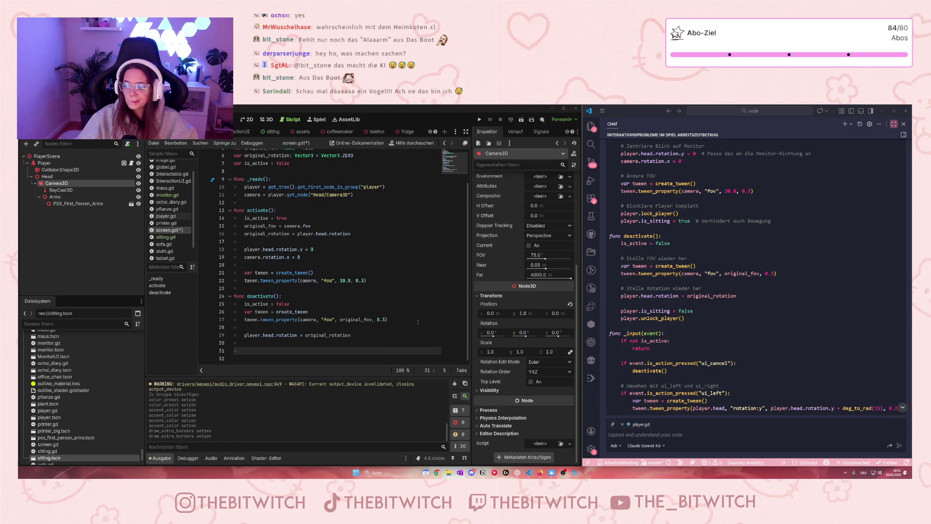
left_click(335, 344)
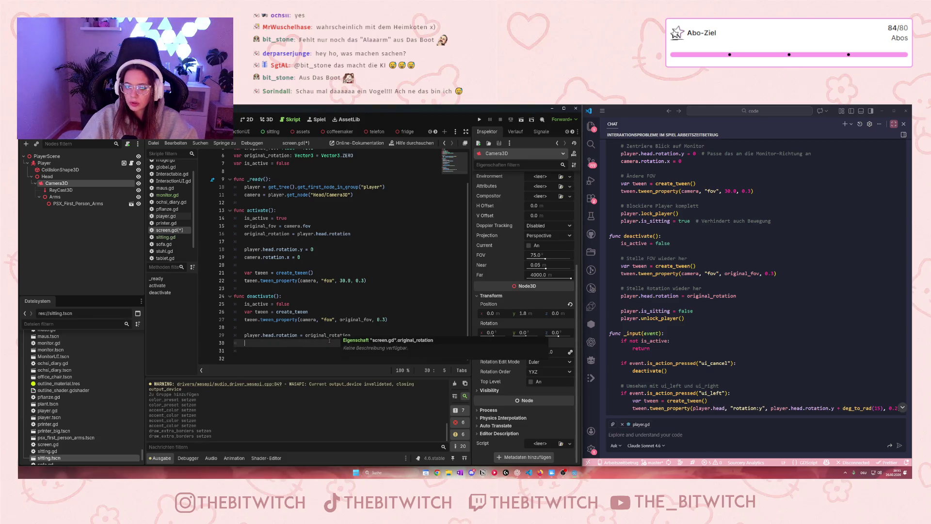
Write func _input(event) that returns immediately when not is_active.
type("func _input(event): \tif not is")
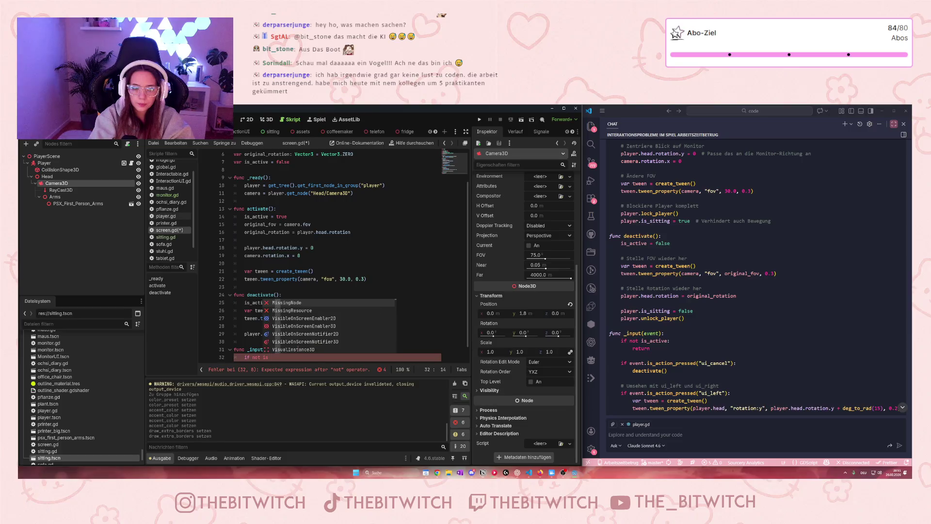
type("_active")
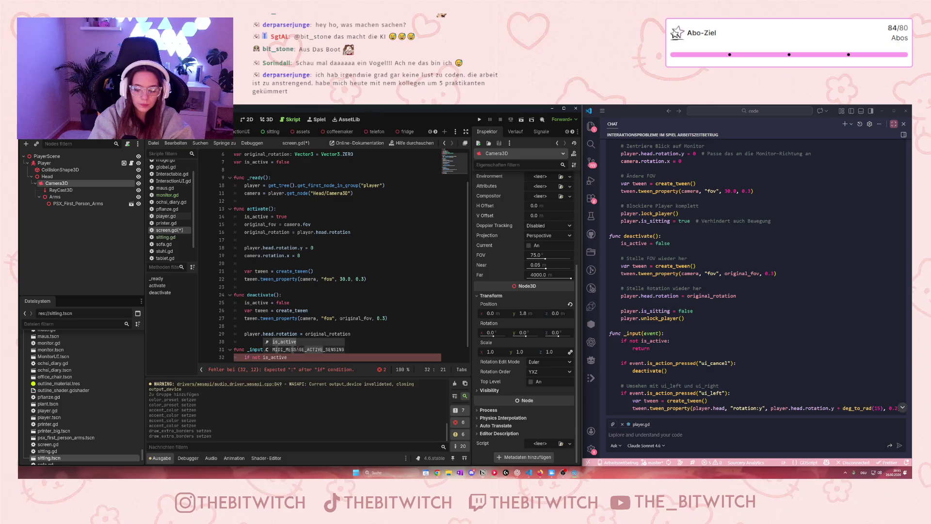
type(":")
key("Return")
type("return")
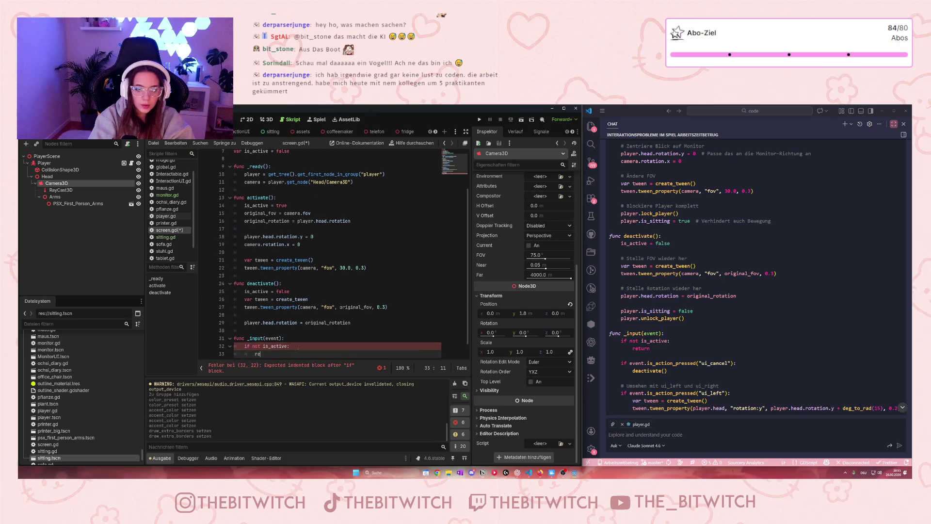
key("Return")
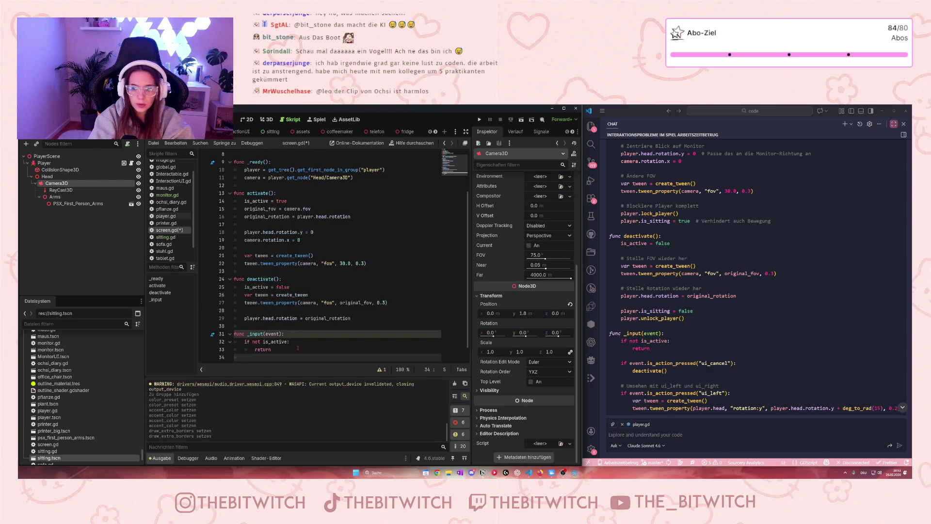
Begin 'if event.is_action_pressed("")' on line 34 with an empty action name.
type("if event.is_")
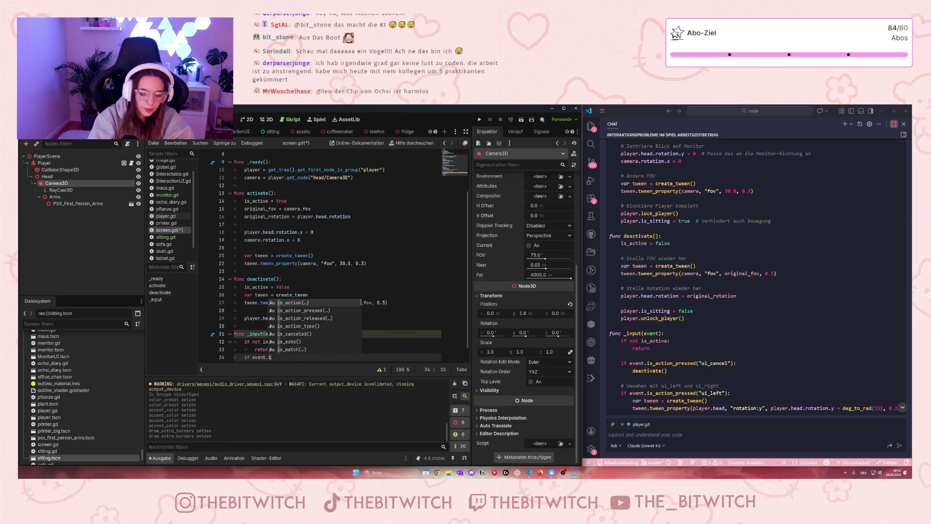
type("ac")
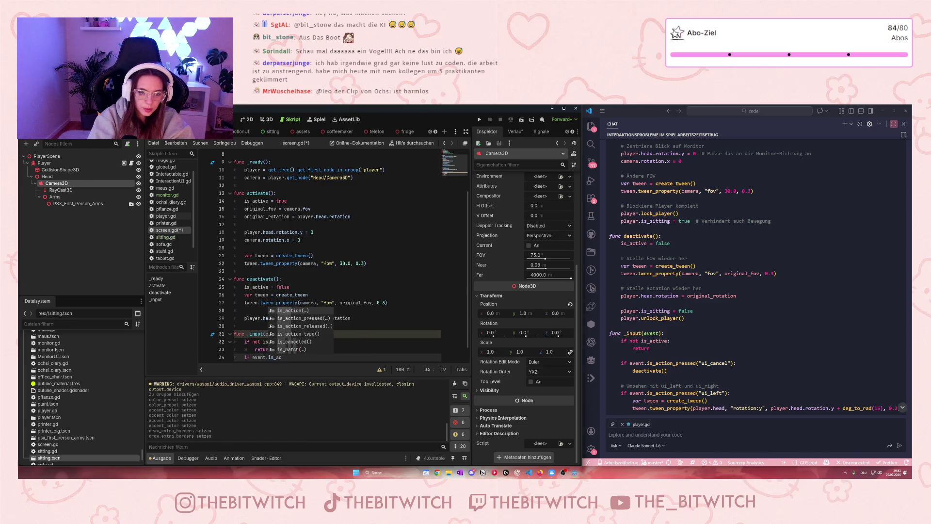
key("Down")
key("Return")
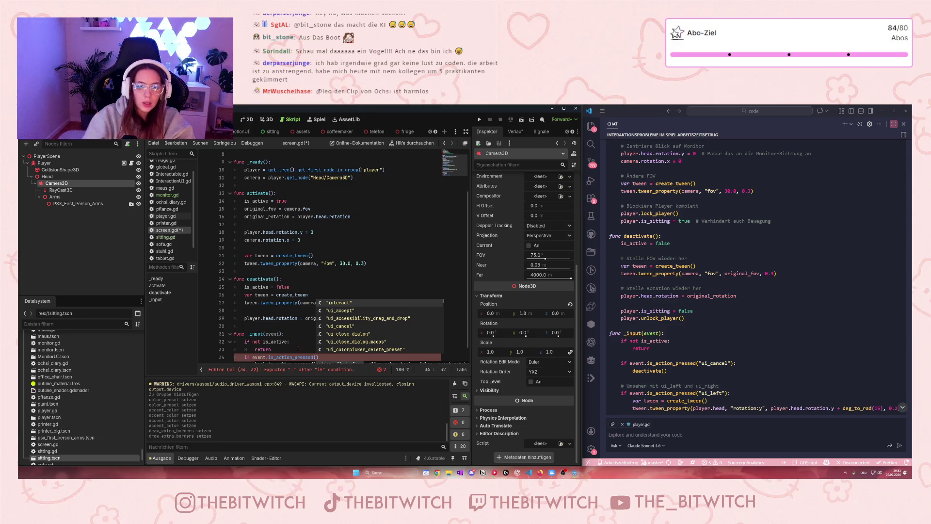
type("\"")
left_click(29, 119)
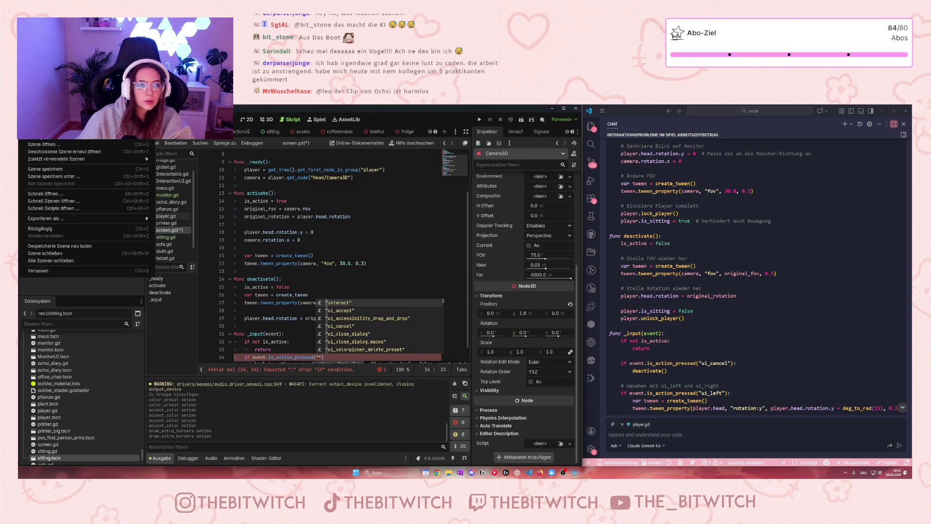
mouse_move(52, 119)
left_click(63, 136)
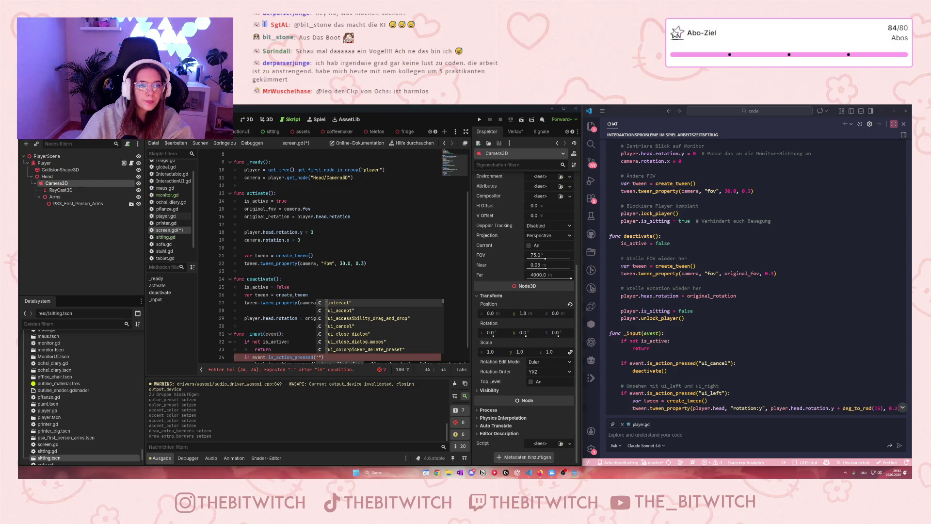
left_click(332, 202)
scroll(408, 298, "down", 3)
scroll(408, 298, "up", 3)
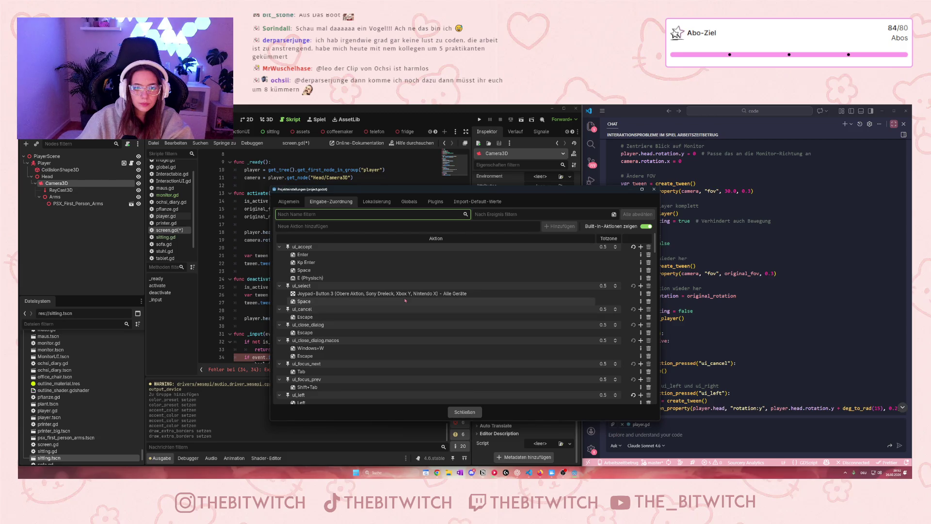
scroll(382, 325, "down", 1)
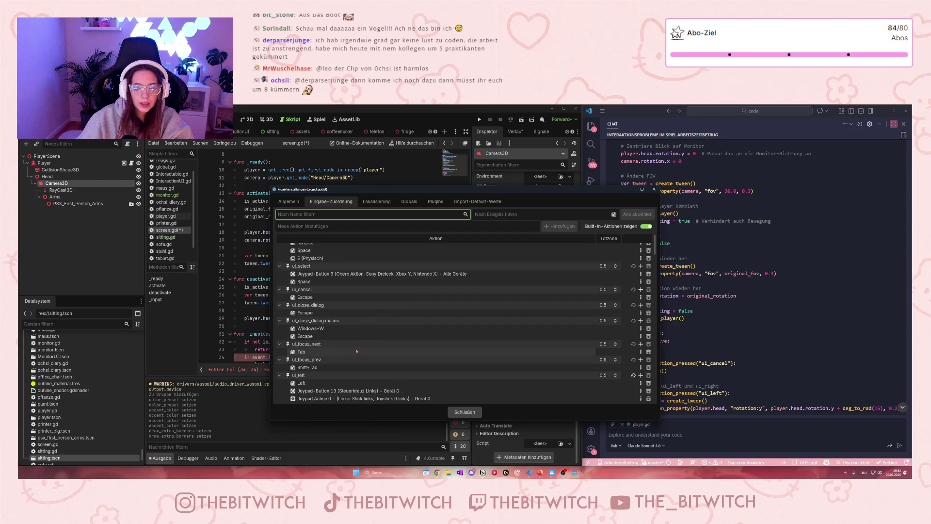
scroll(318, 333, "down", 1)
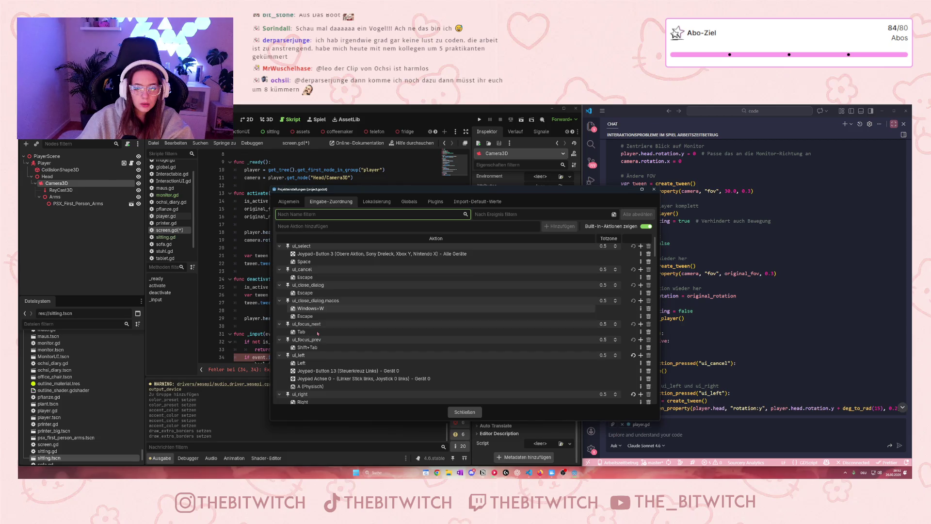
scroll(309, 334, "down", 10)
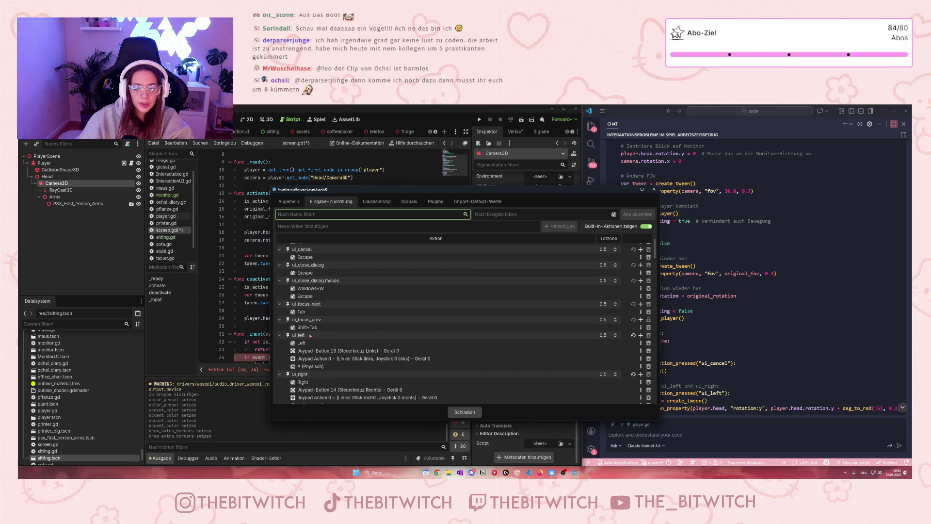
scroll(310, 337, "down", 1)
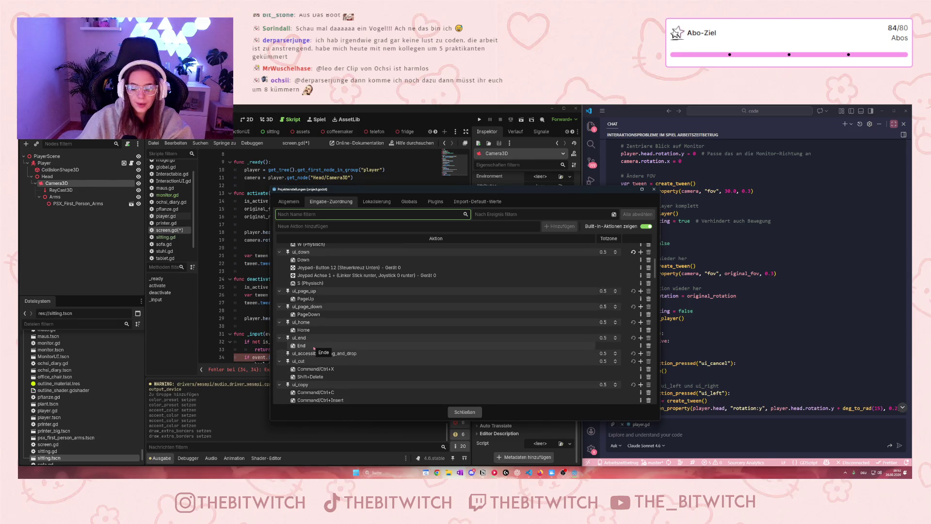
left_click(314, 347)
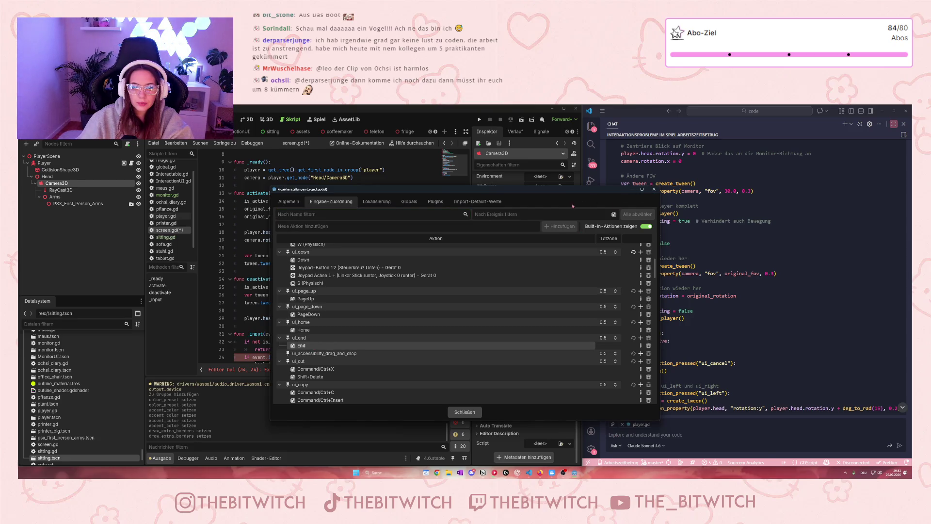
left_click(655, 189)
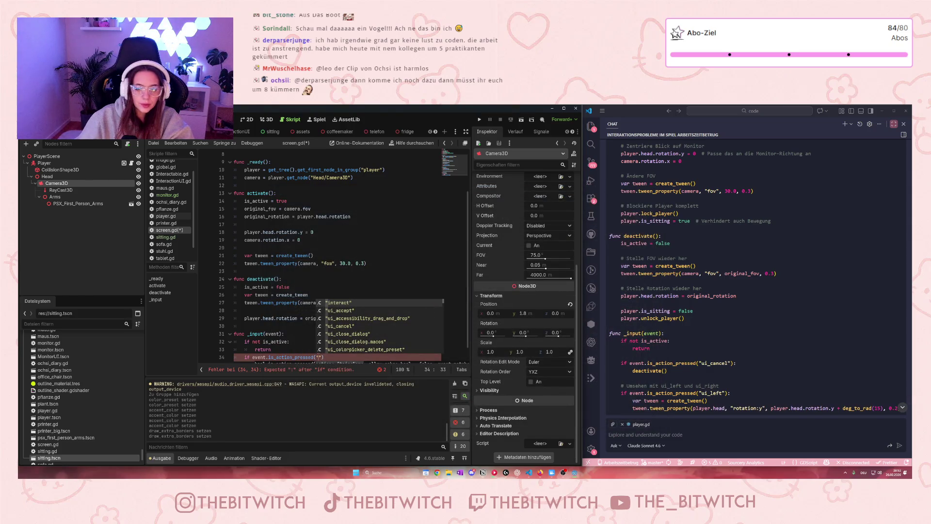
Fill in "ui_end" as the action name and close the is_action_pressed parenthesis.
type("ui_end")
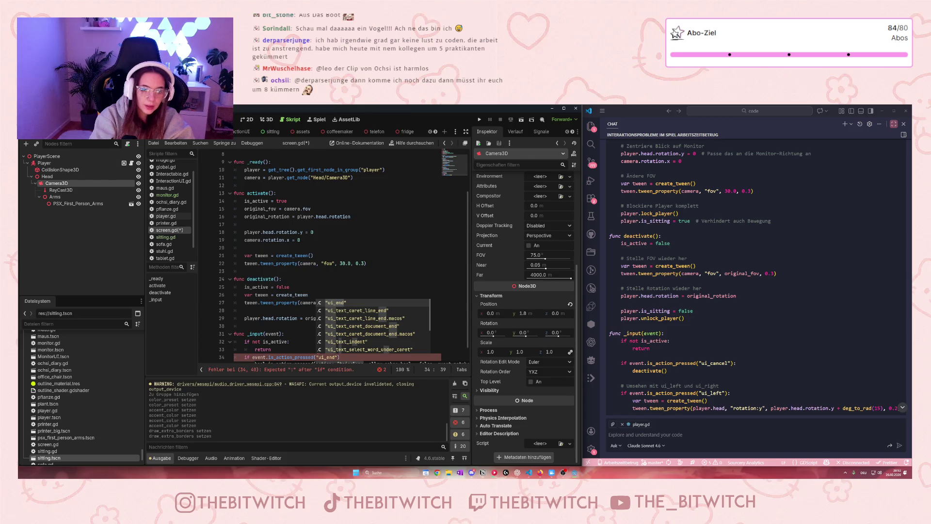
key("Return")
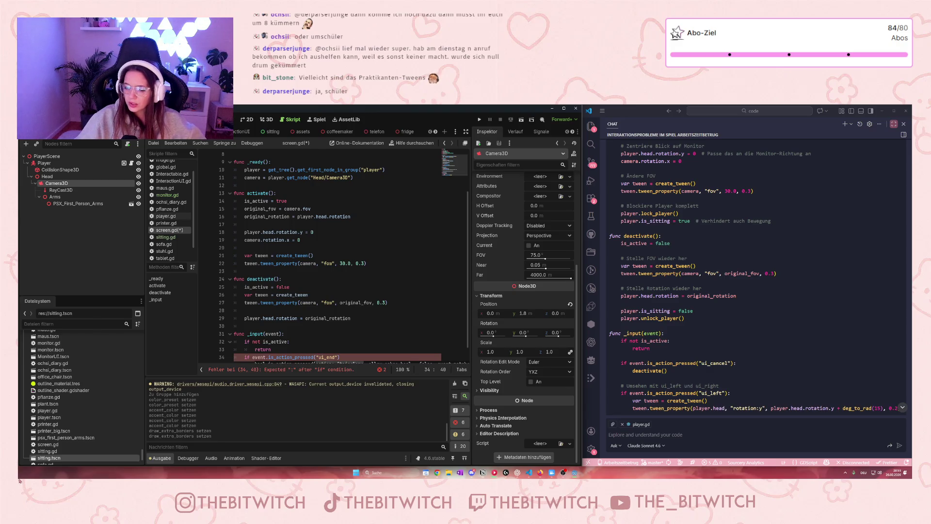
type(")")
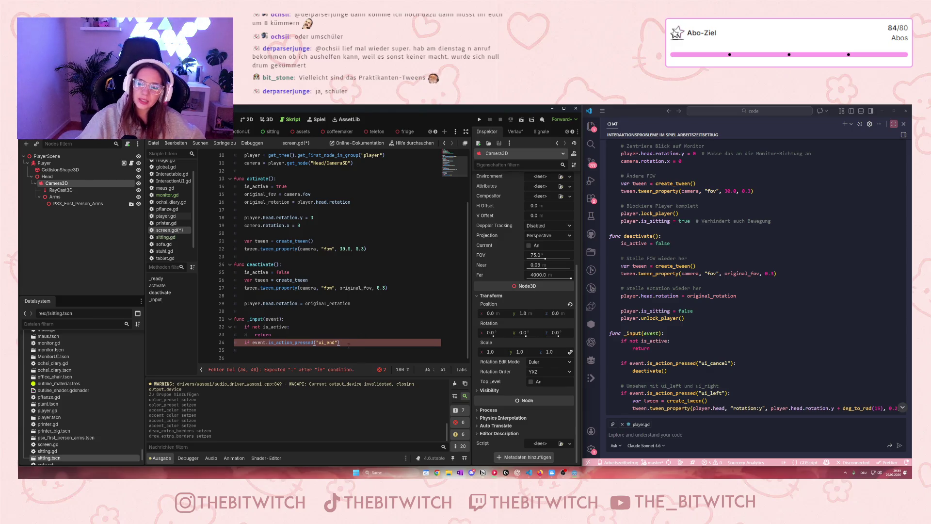
Make the ui_end check call deactivate() on an indented line.
key("Return")
type("d")
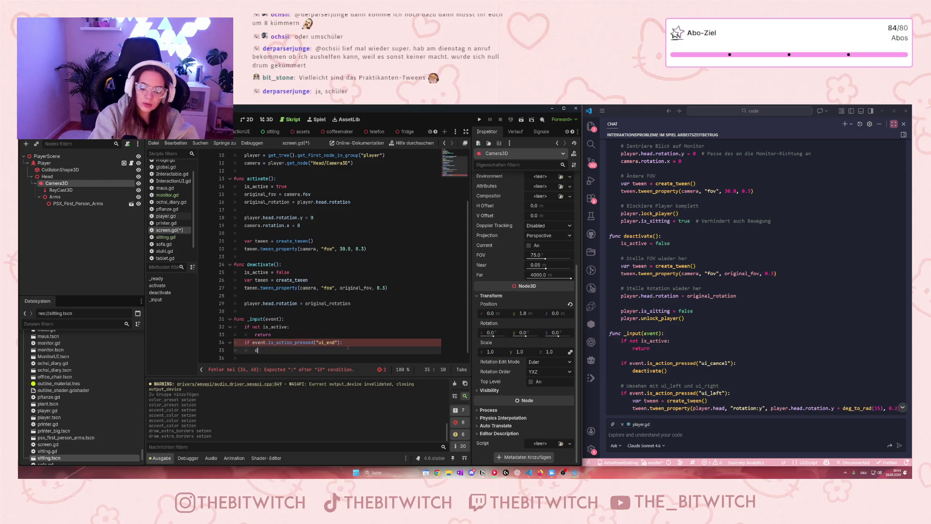
type("eactiva")
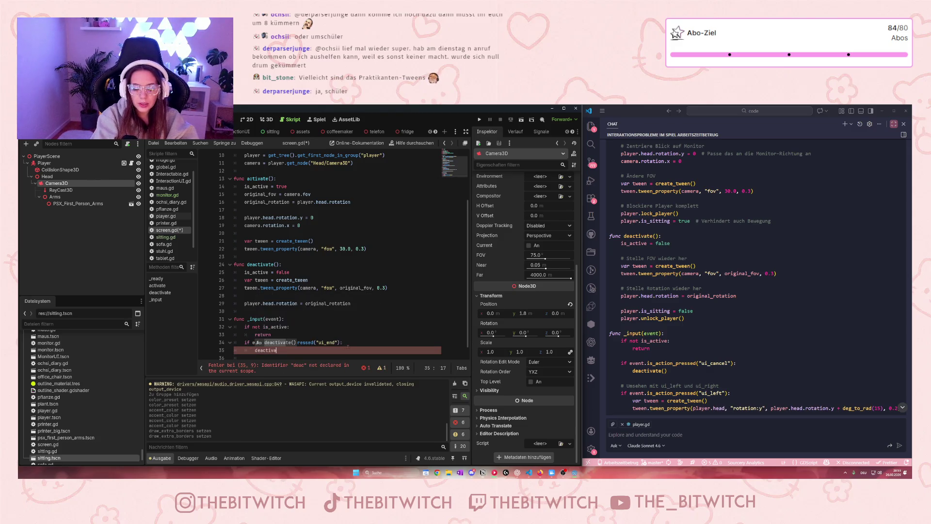
type("te")
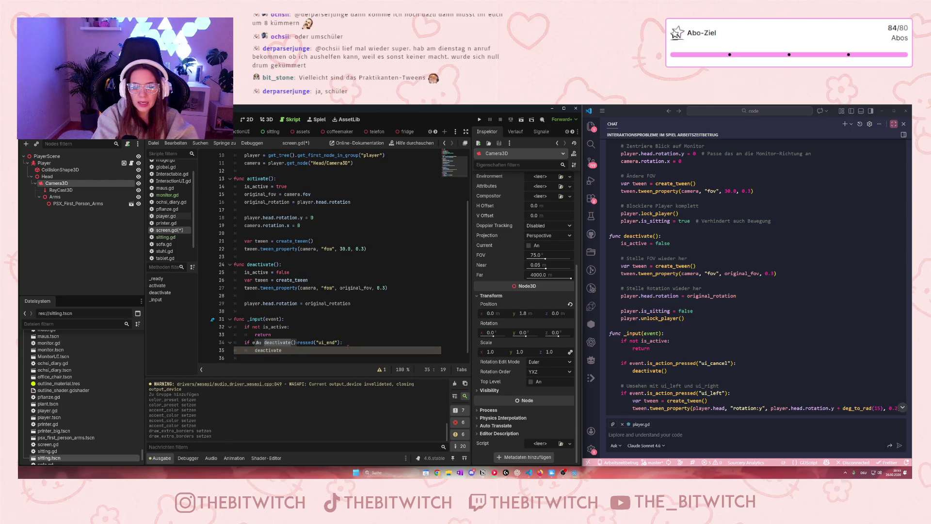
key("Return")
key("Return")
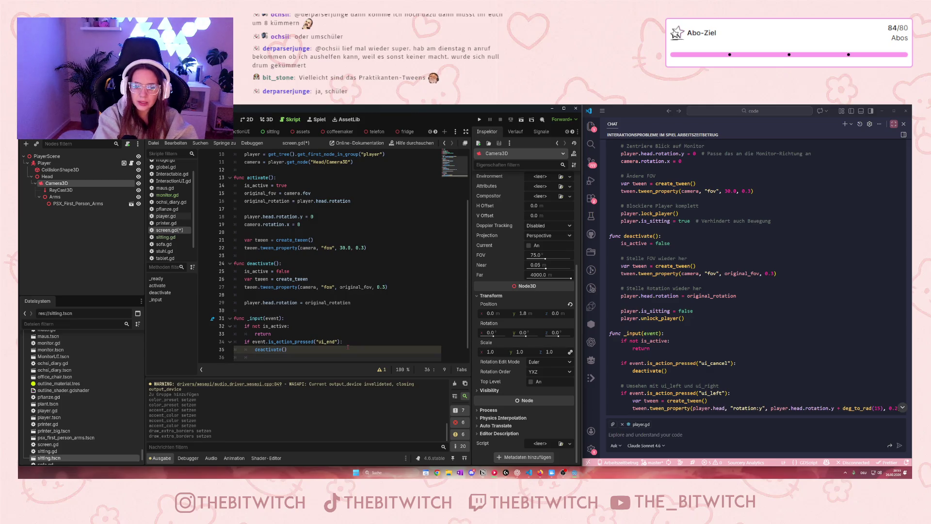
Add a function-level 'if event.is_action_pressed("ui_left")' check below the ui_end block.
key("Return")
key("BackSpace")
type("if")
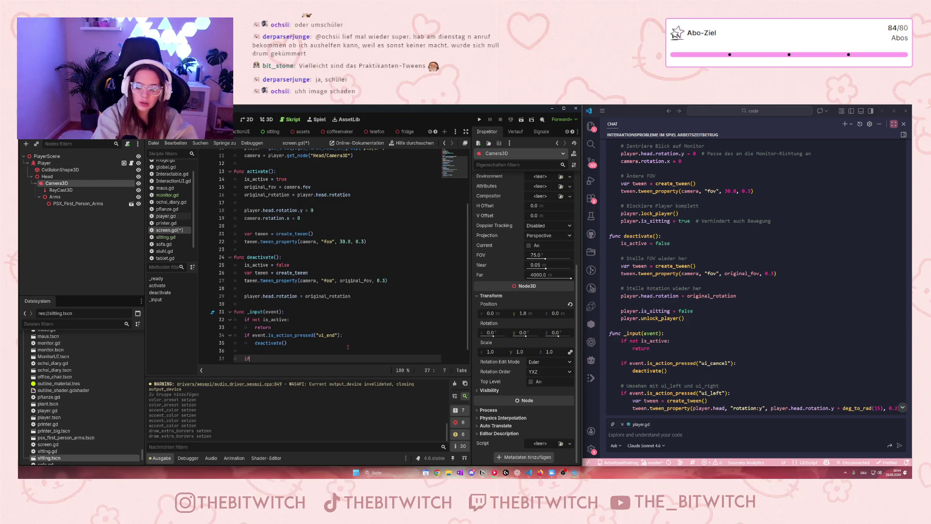
type(" event")
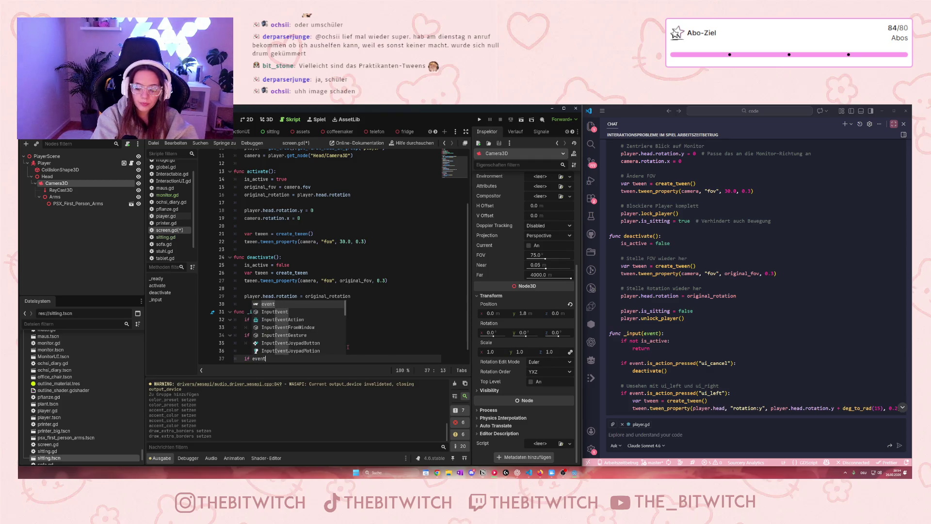
scroll(347, 346, "up", 1)
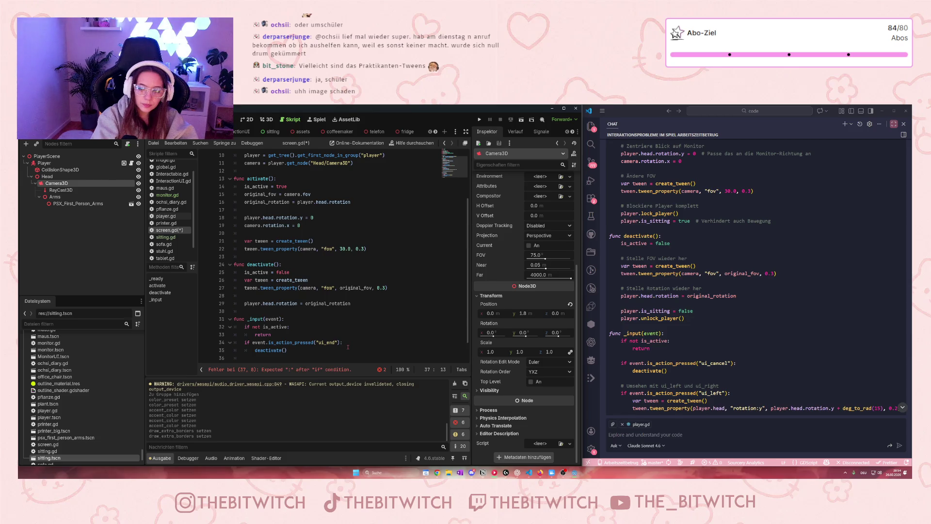
type(".")
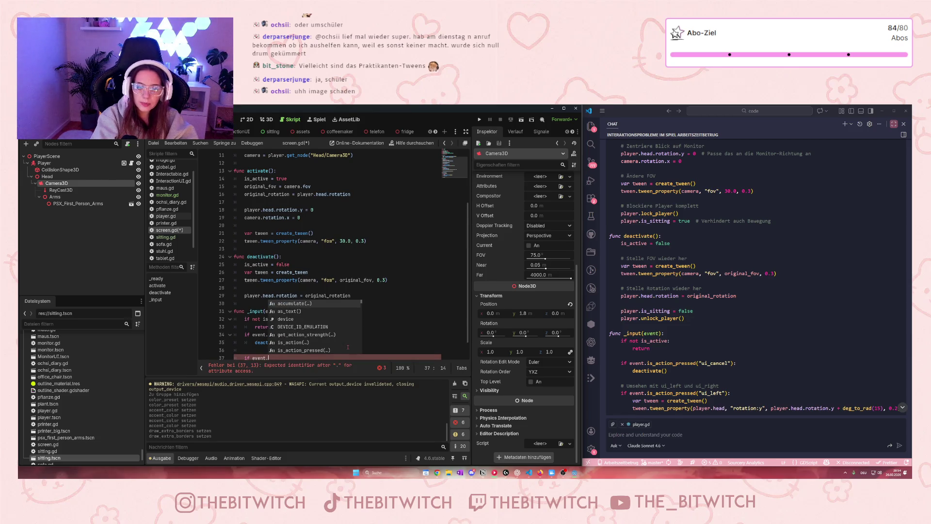
type("is")
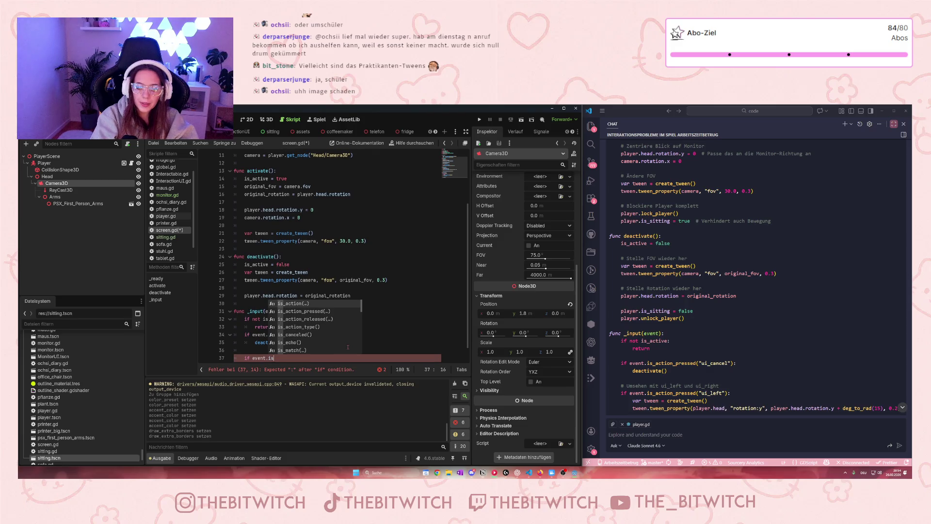
type("_action")
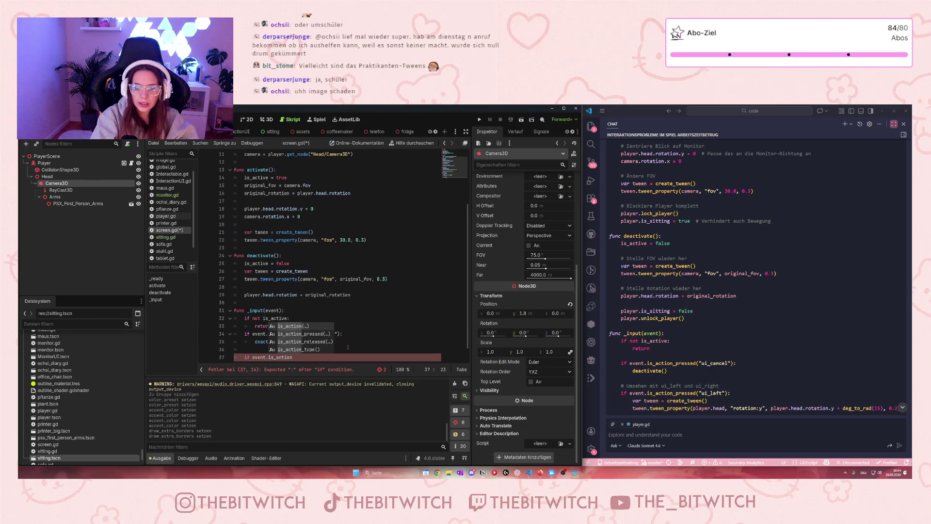
type("_pressed(")
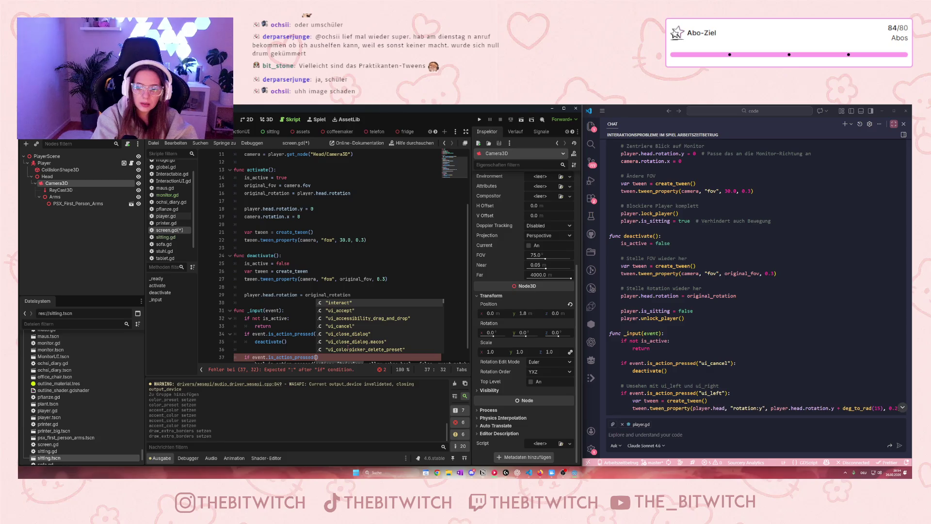
type("\"ui_left\"")
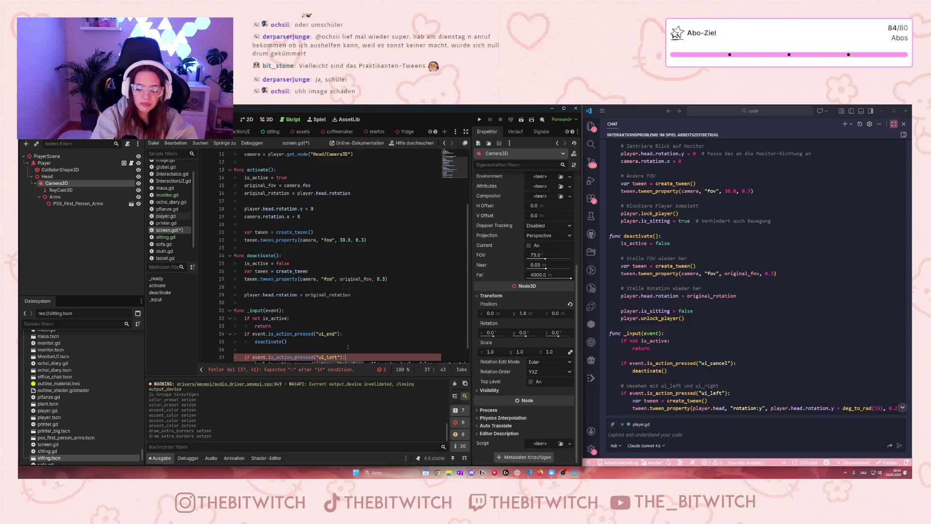
In the ui_left block, create a tween raising player.head rotation:y by deg_to_rad(15) over 0.2.
key("Return")
type("var")
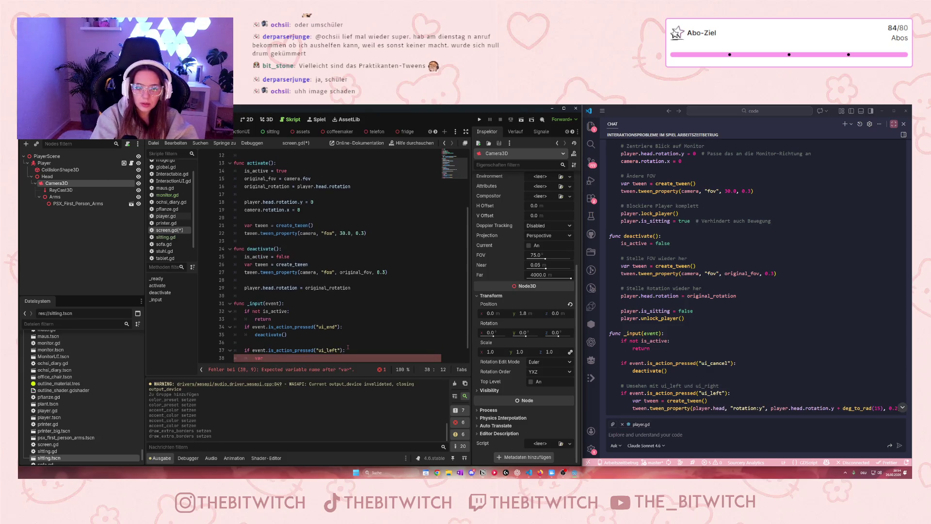
type(" tw")
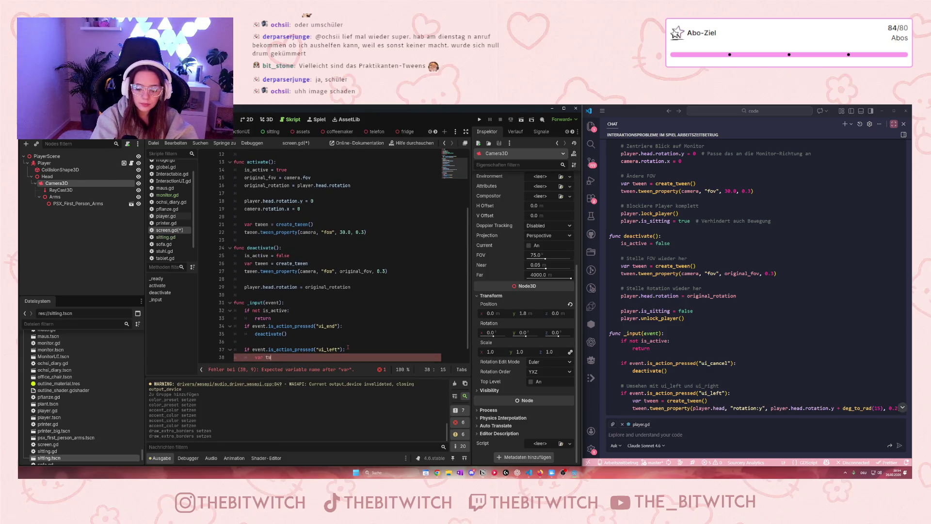
type("een ")
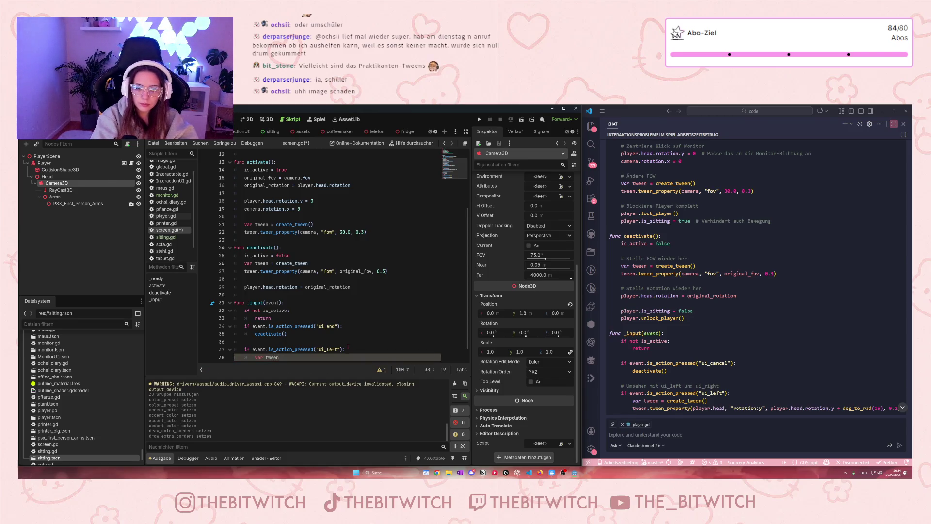
type("= crea")
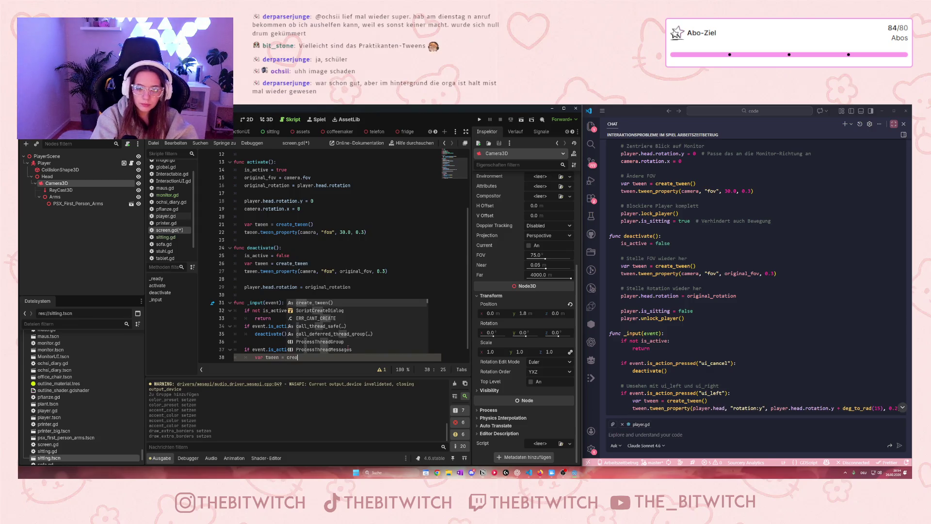
type("te_tween")
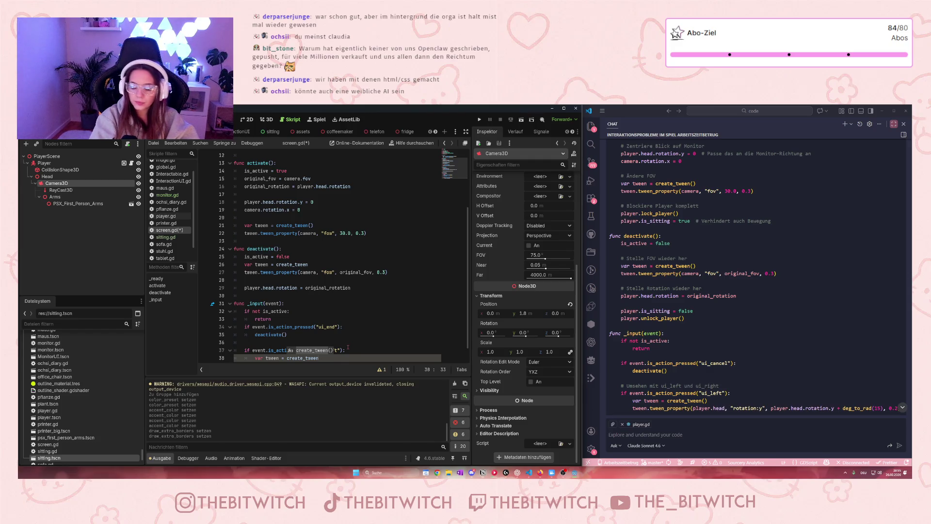
key("Return")
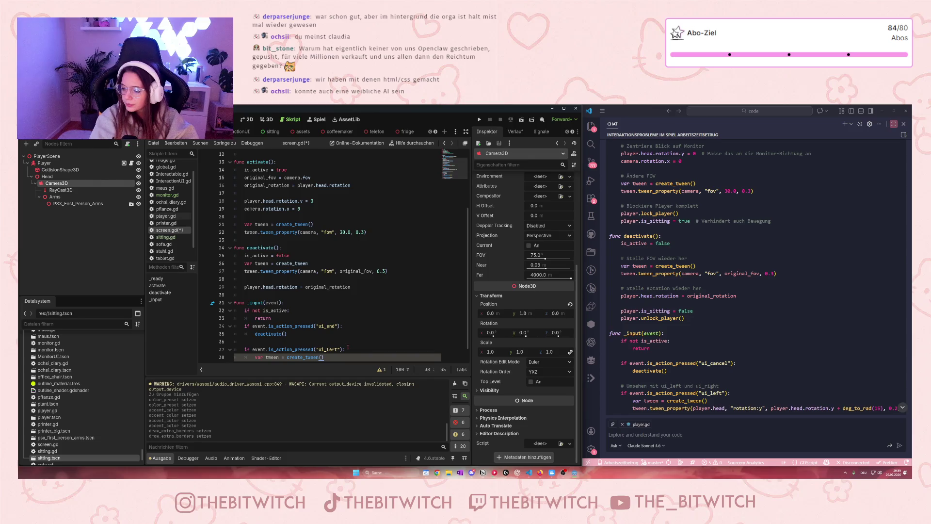
key("Return")
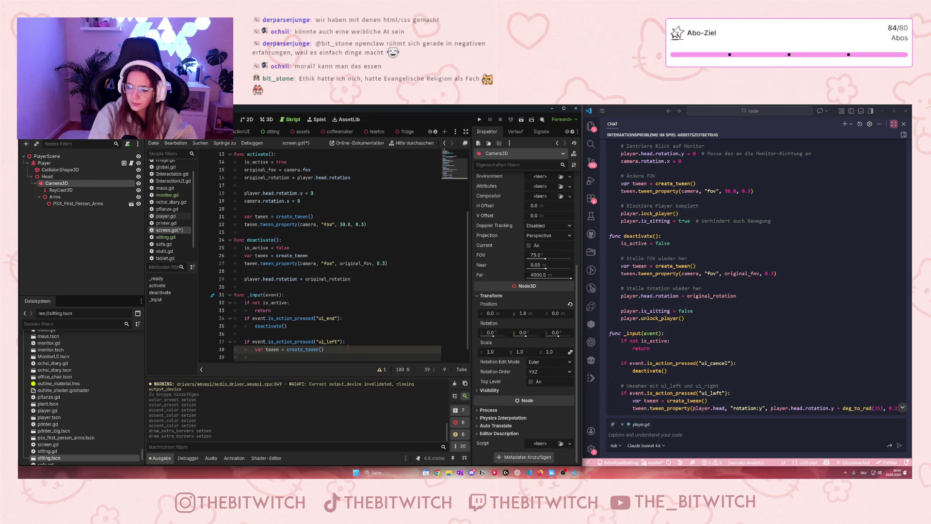
type("tween.t")
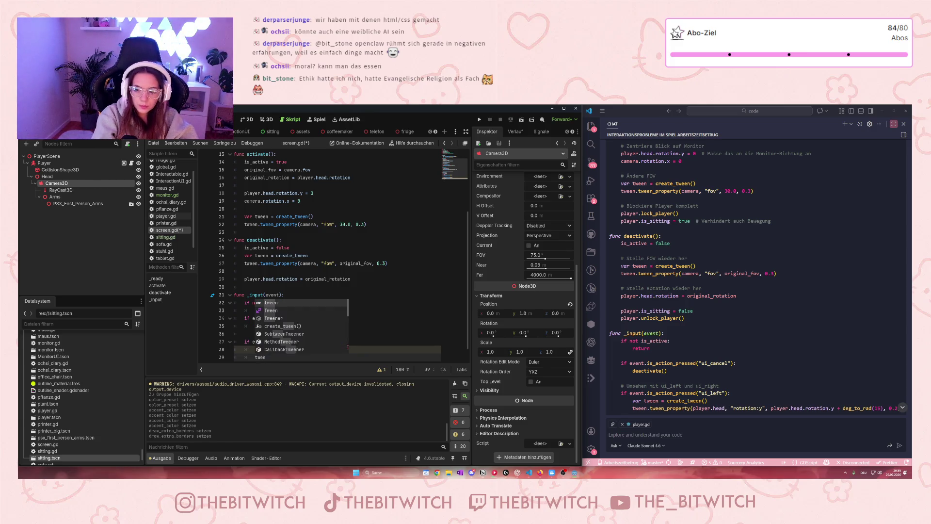
type("ween")
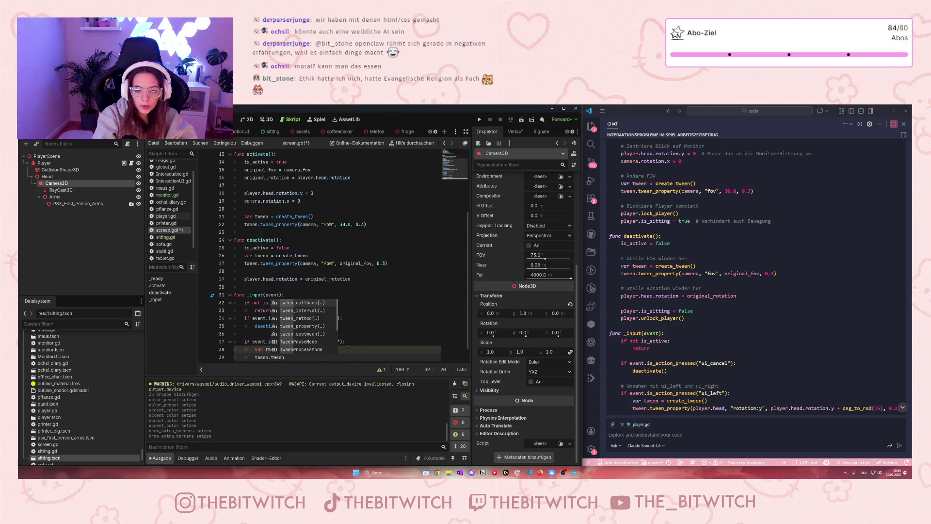
type("_pr")
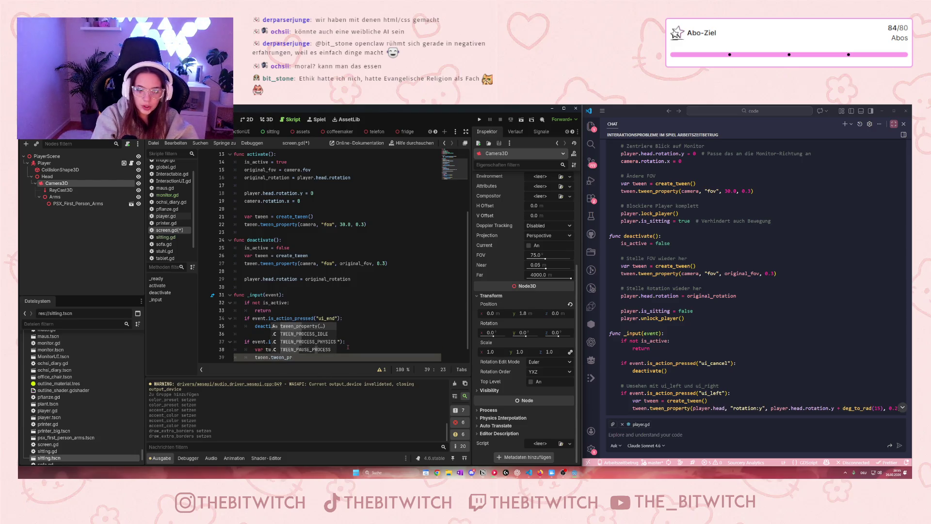
type("operty")
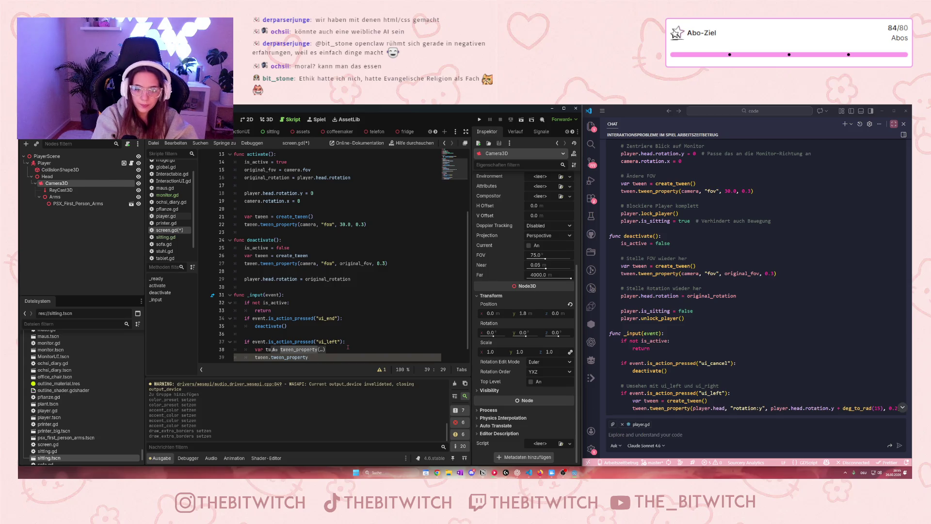
type("(playe")
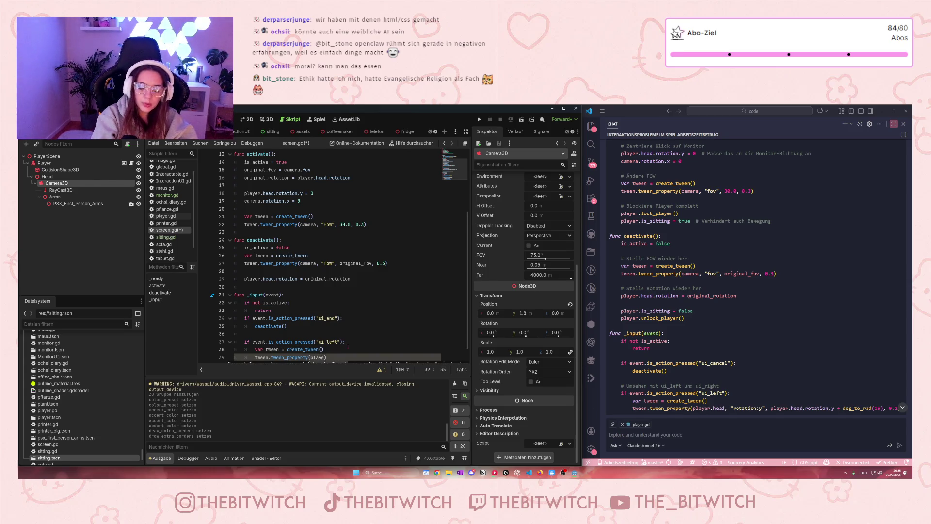
type("r.p")
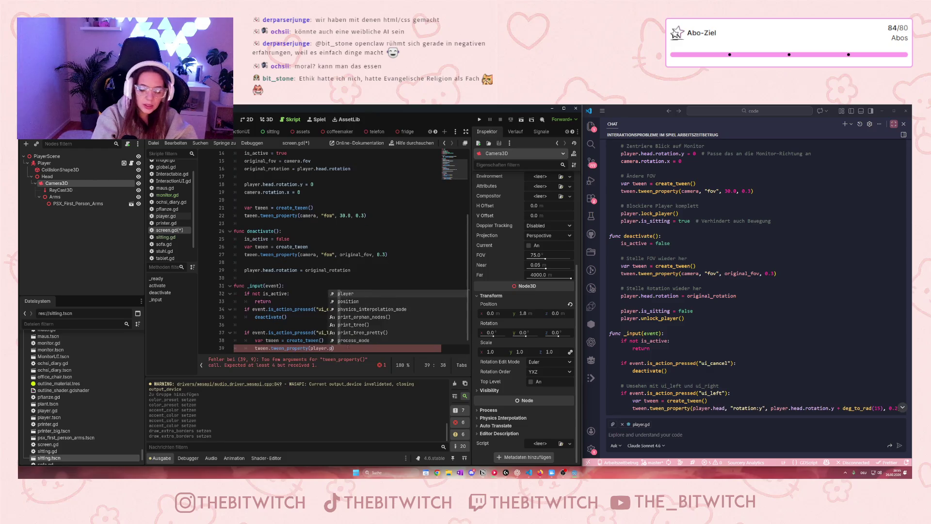
key("BackSpace")
type("head,")
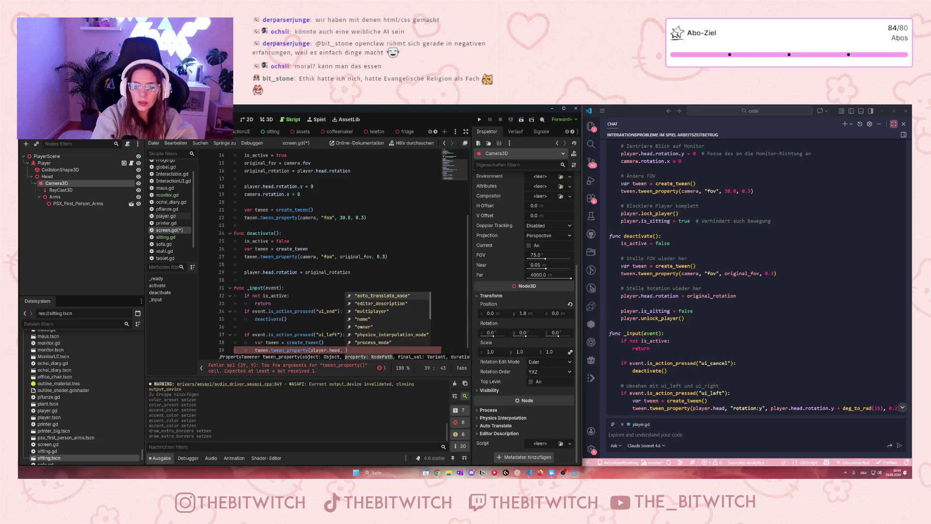
type("\"rotati")
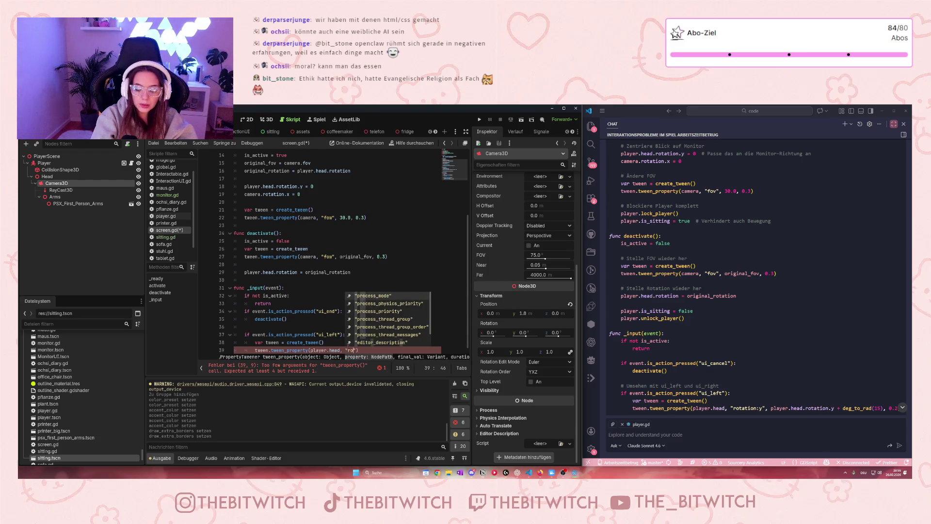
type("on")
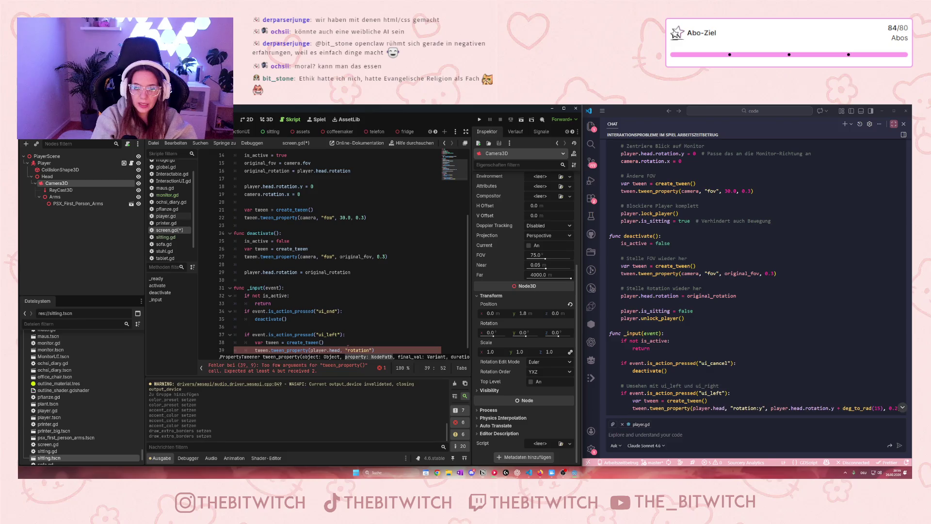
type(":y\"")
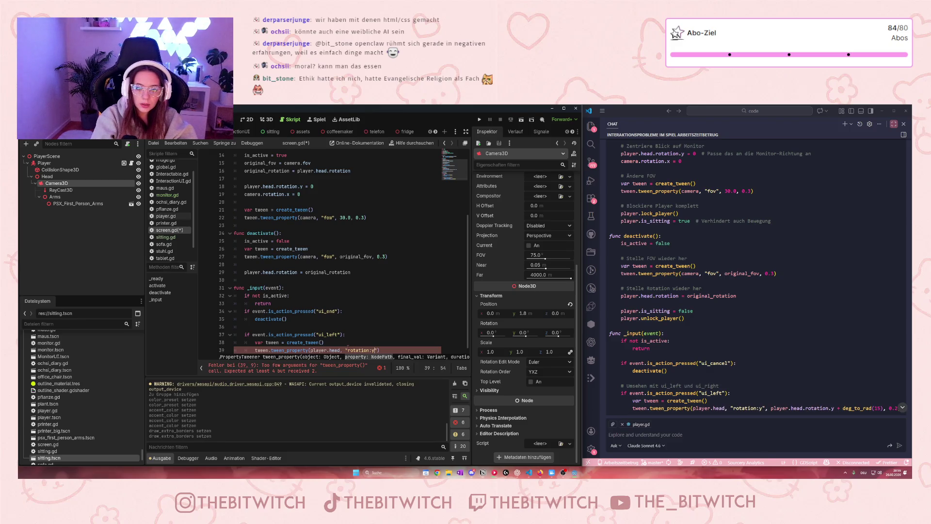
type(", player")
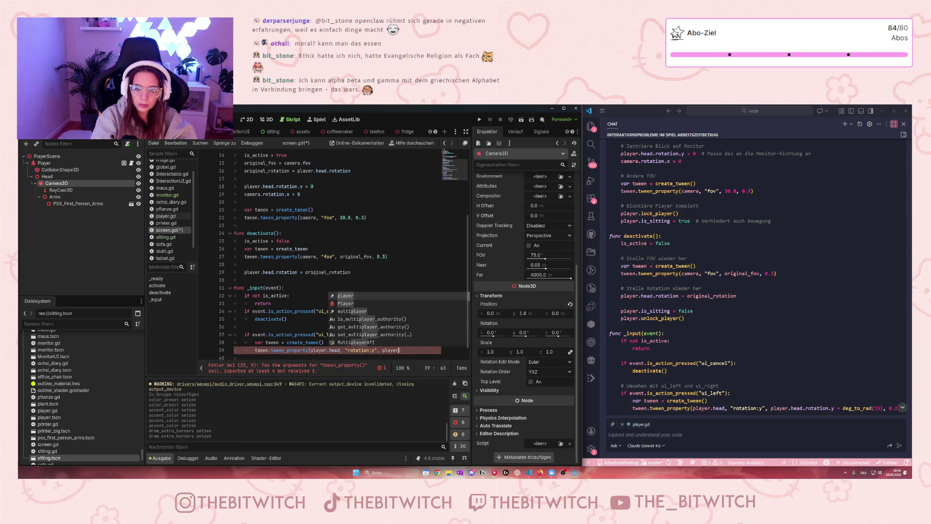
type(".hea")
type("d.")
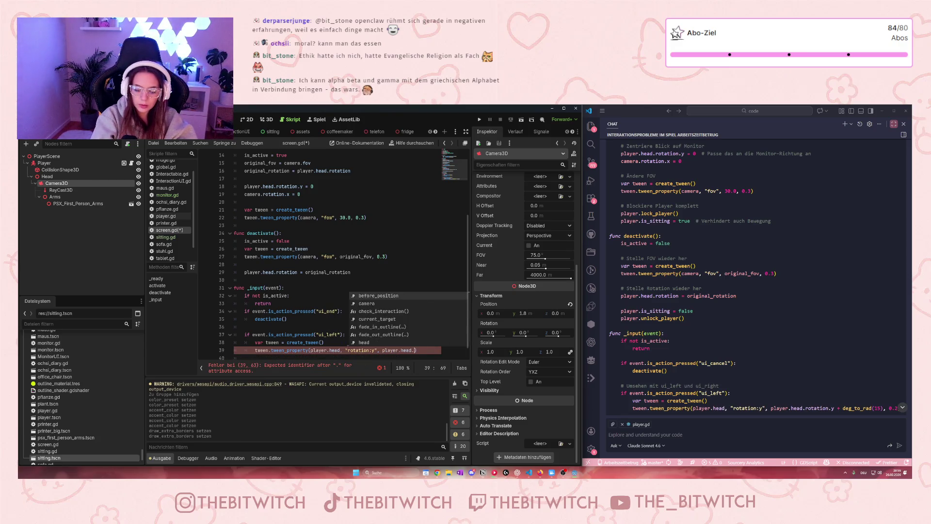
type("rotation.y")
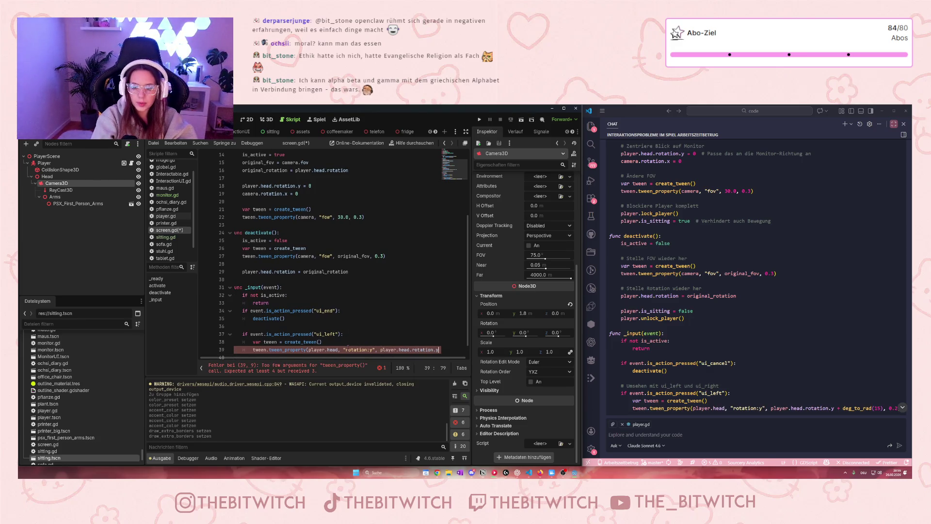
type(" + ")
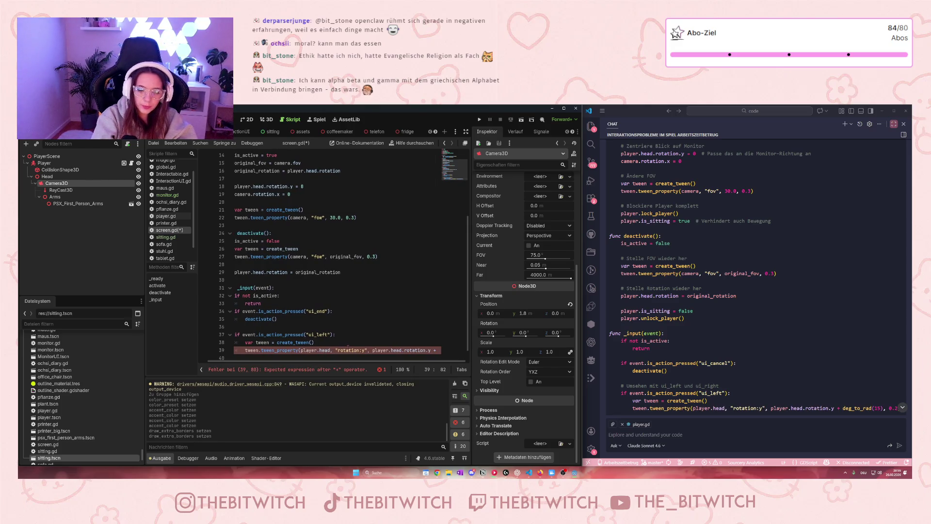
type("deg")
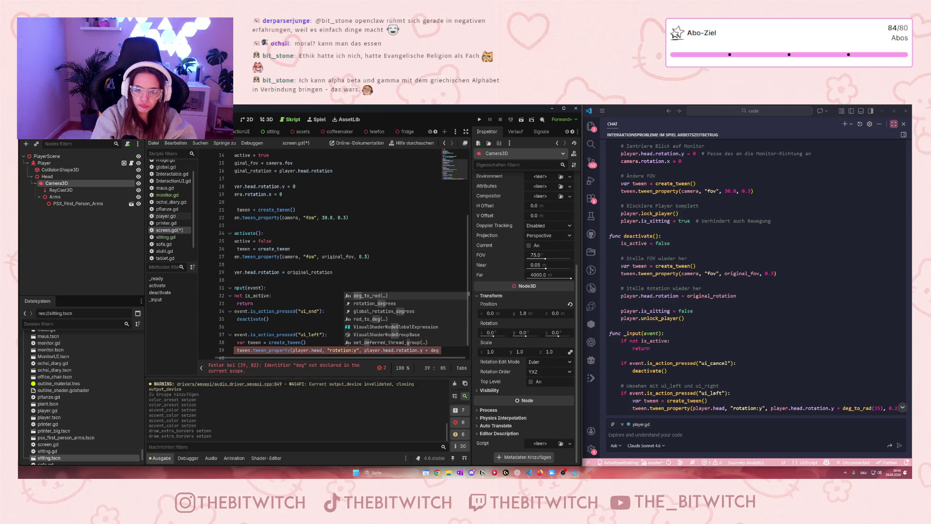
type("_to_rad")
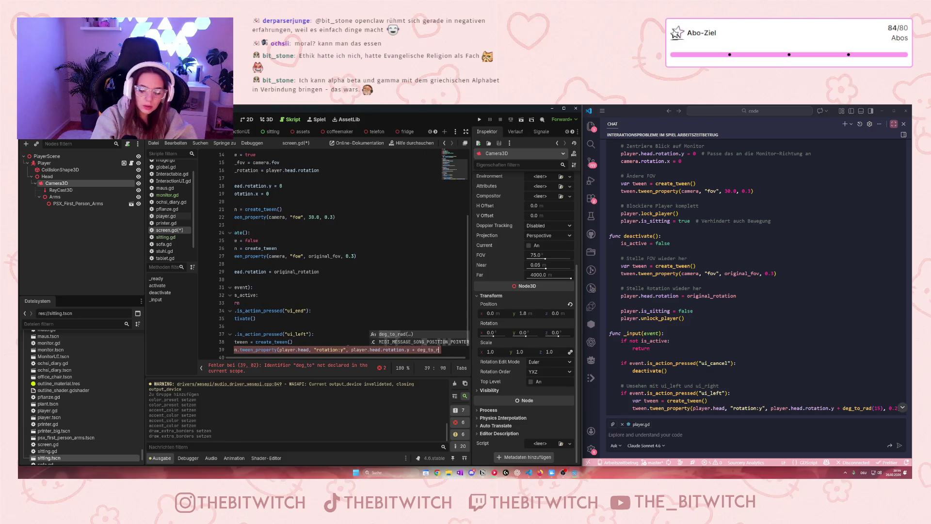
type("(15)")
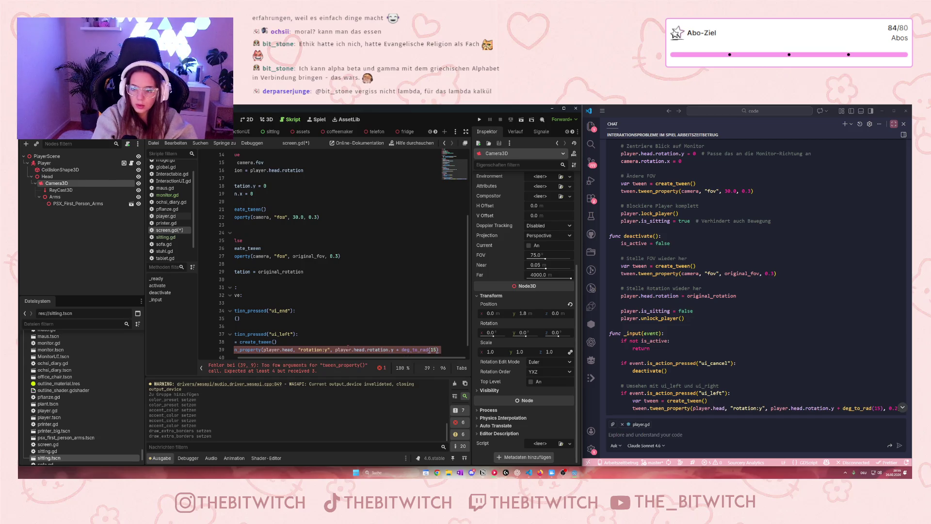
type(", ")
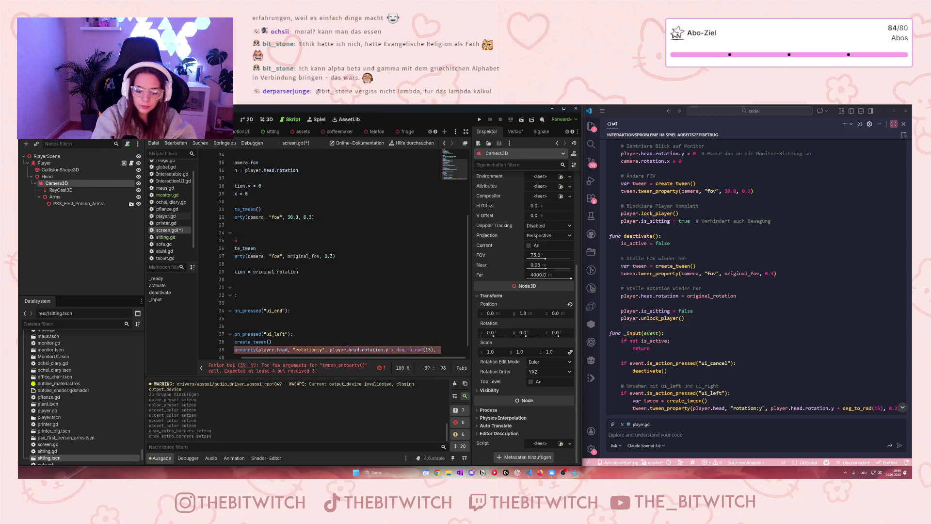
type("0.2")
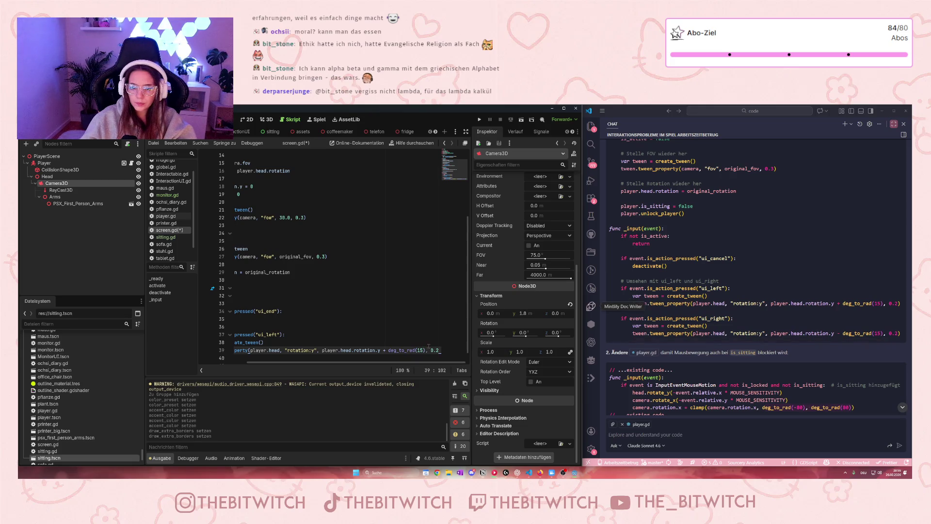
Widen the Godot window and script editor, then paste a copy of line 39's tween onto line 40.
left_click_drag(444, 353, 357, 351)
left_click(477, 351)
left_click(422, 350)
scroll(336, 354, "down", 1)
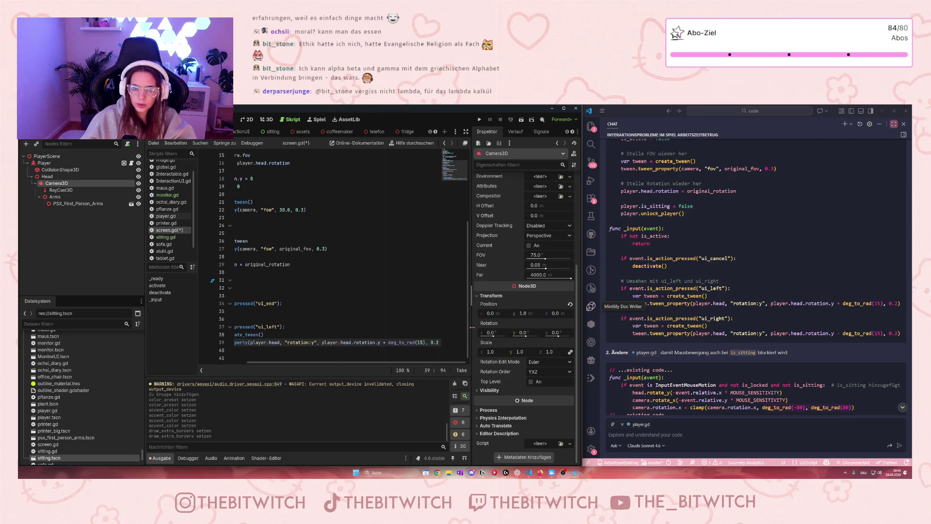
left_click_drag(471, 330, 516, 333)
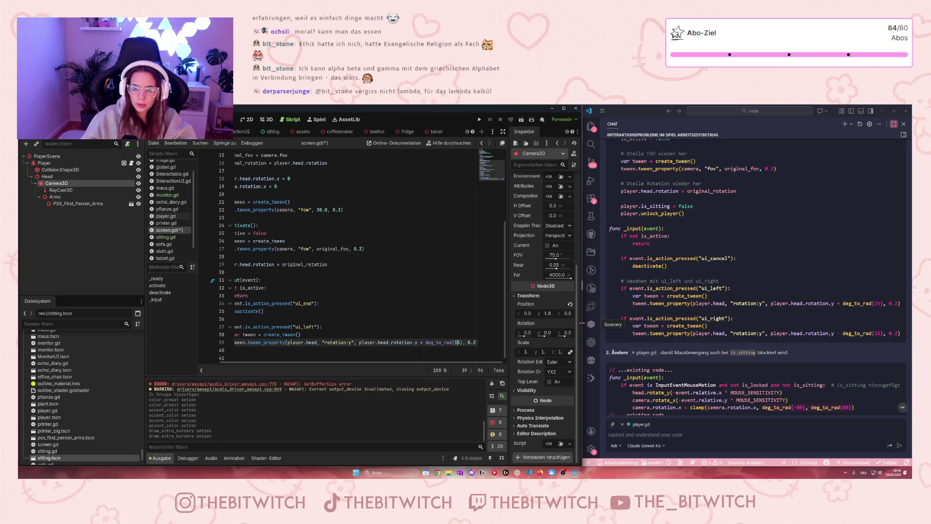
left_click_drag(581, 324, 663, 324)
left_click_drag(502, 350, 253, 350)
key("ctrl+c")
left_click(270, 359)
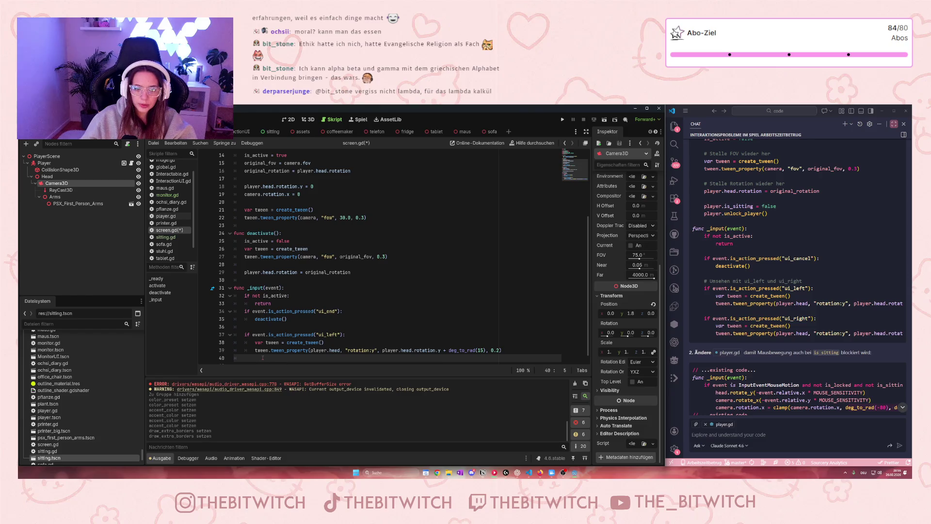
key("ctrl+v")
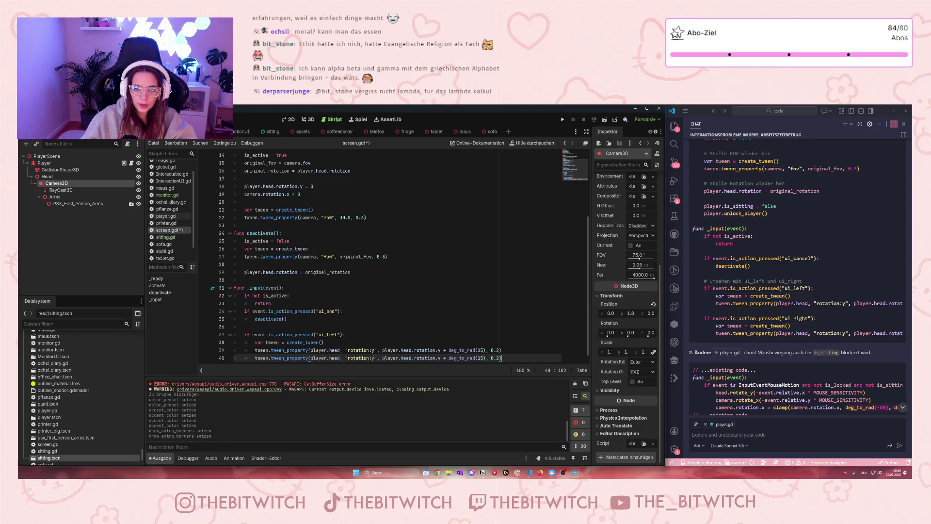
On line 40, keep rotation:y and change the + before deg_to_rad(15) to -.
double_click(374, 358)
type("x")
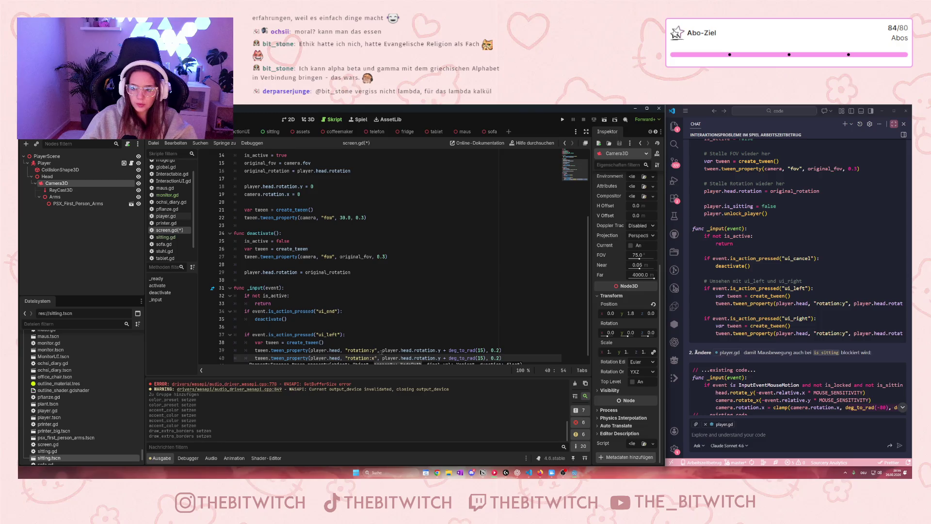
scroll(779, 375, "down", 1)
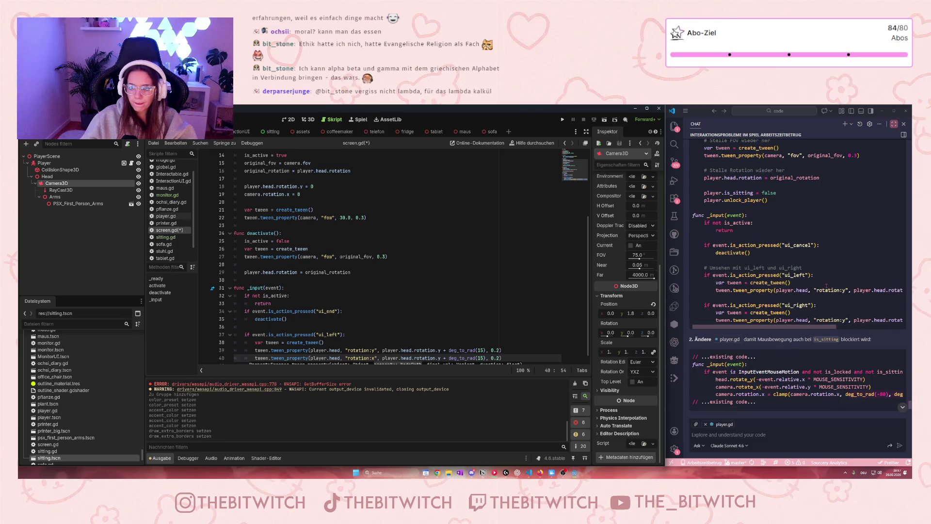
left_click_drag(795, 329, 847, 329)
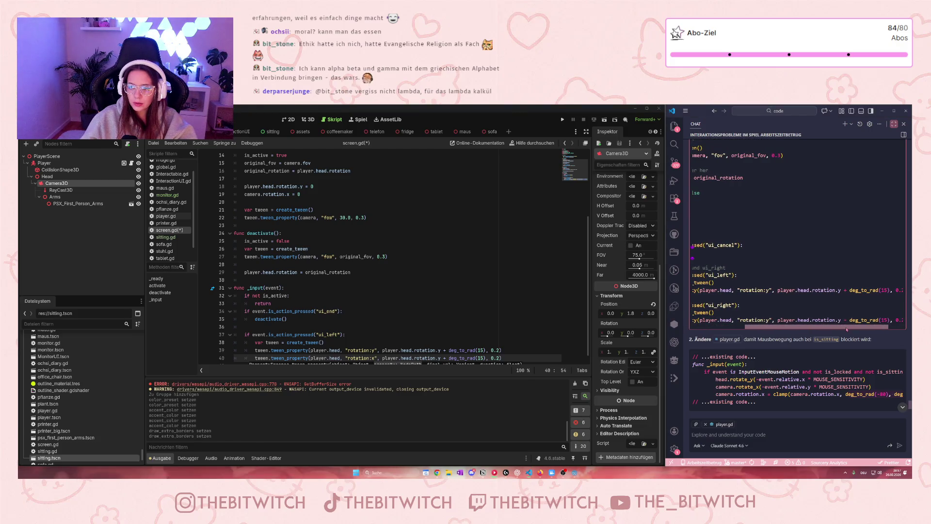
double_click(373, 358)
type("y")
left_click(446, 358)
key("BackSpace")
key("BackSpace")
type("-")
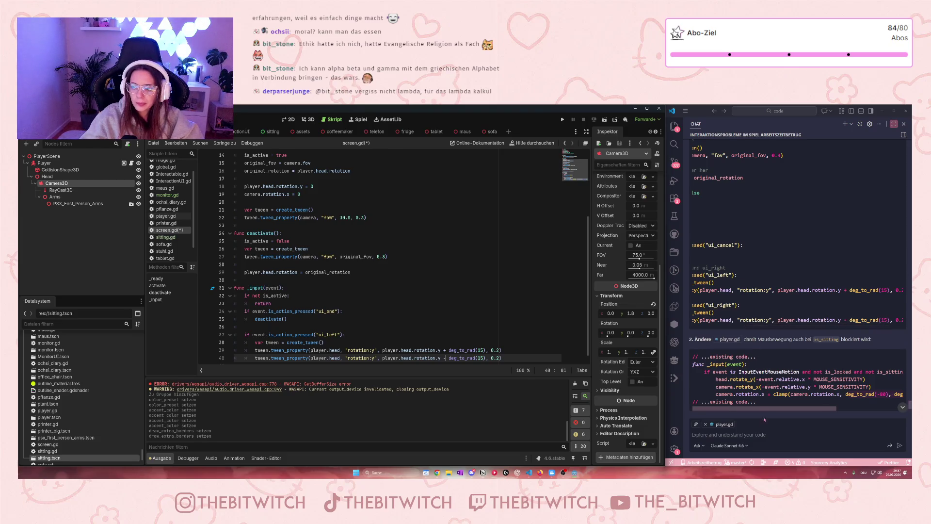
scroll(776, 339, "down", 3)
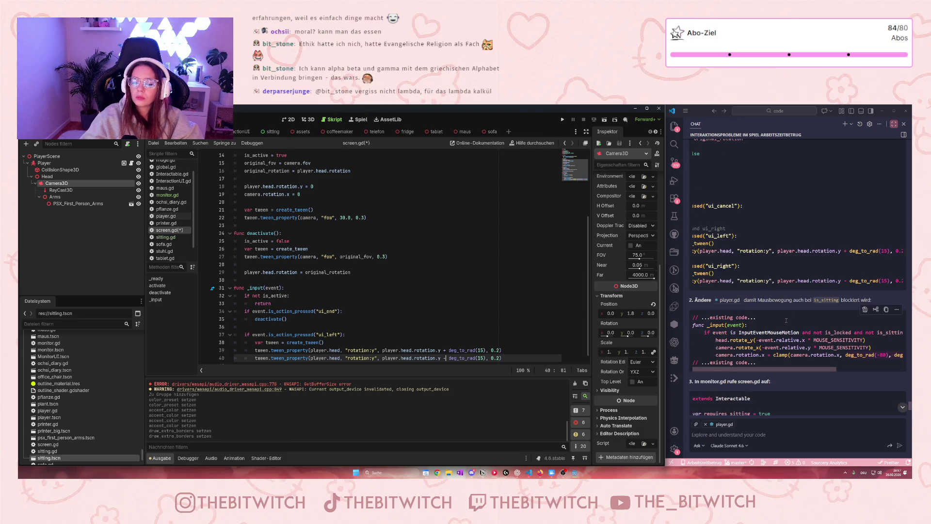
left_click_drag(716, 339, 880, 355)
left_click(880, 355)
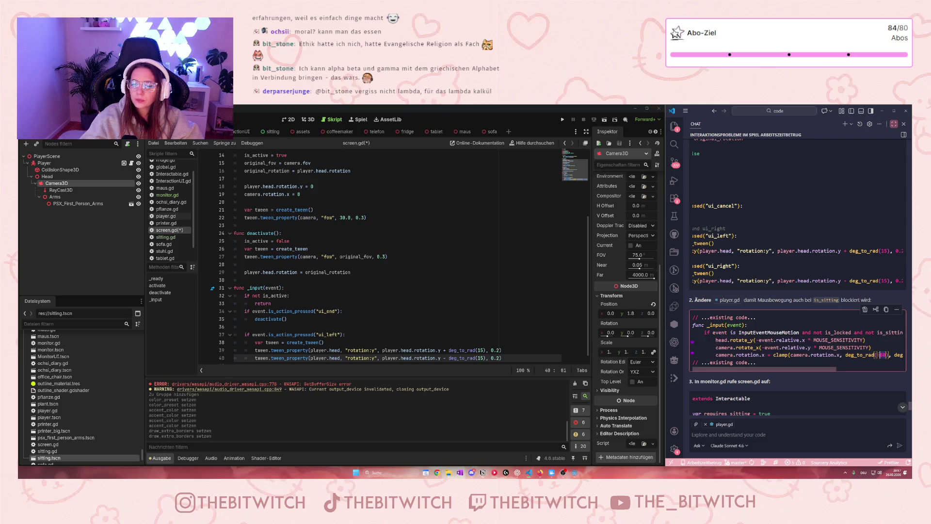
scroll(256, 263, "up", 5)
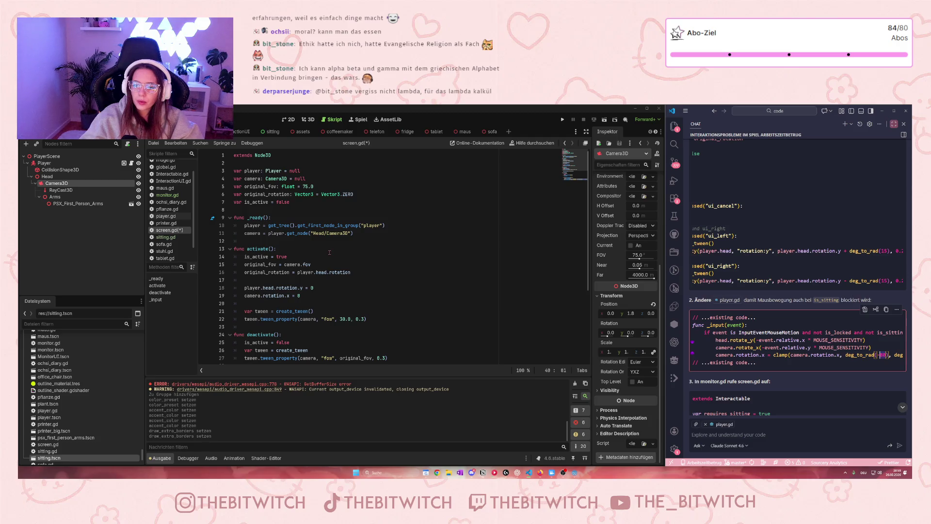
scroll(271, 240, "down", 2)
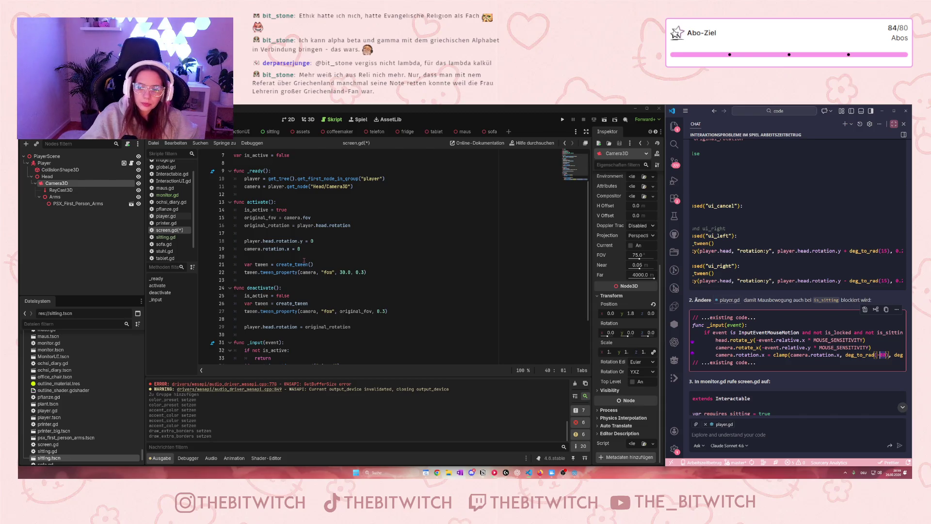
mouse_move(304, 262)
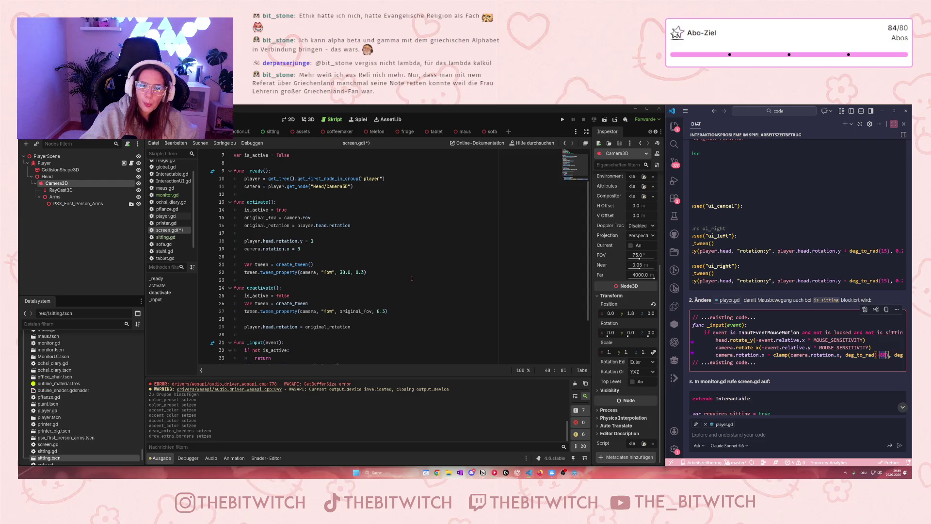
scroll(364, 203, "up", 2)
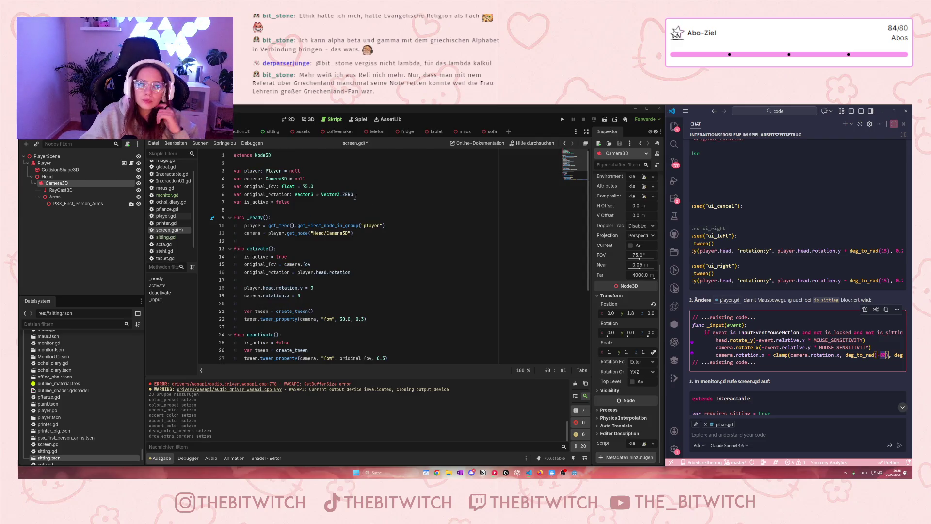
left_click(347, 179)
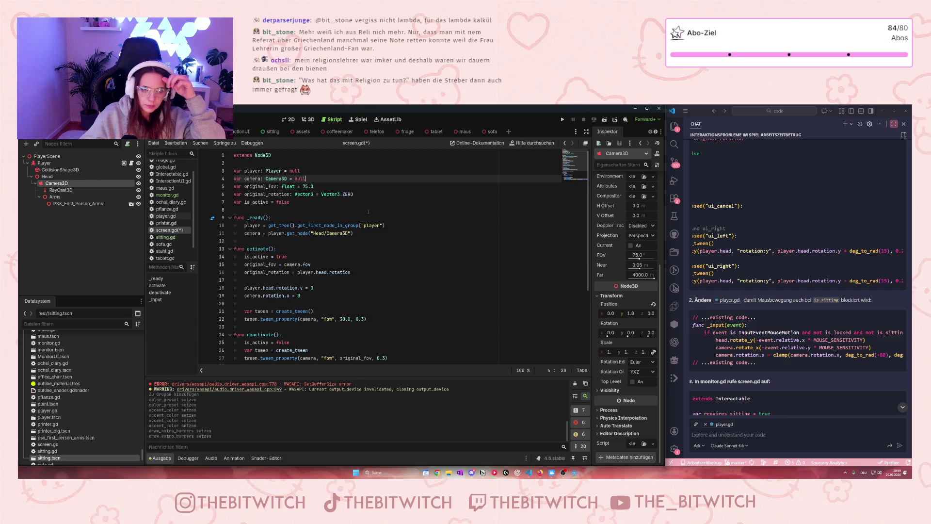
key("Return")
Type 'var head: Node = null' on the new line below the camera variable.
type("h")
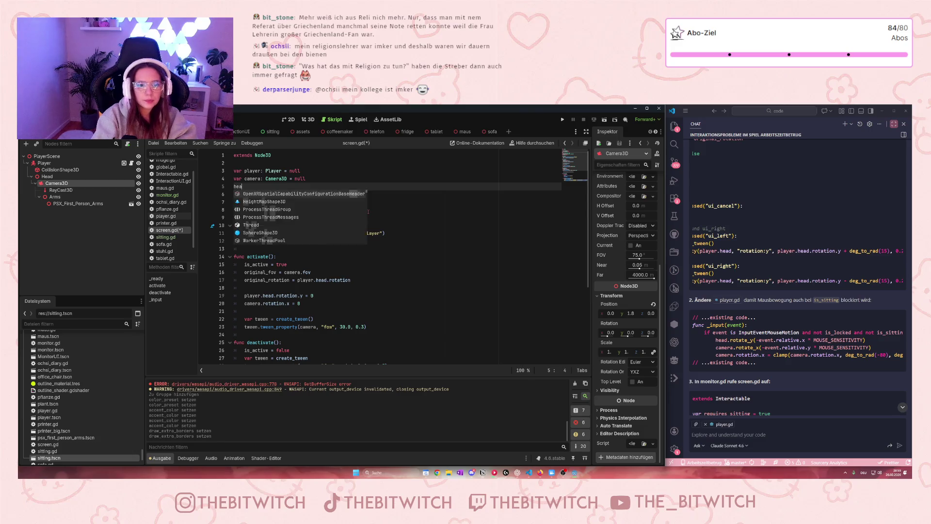
key("BackSpace")
type("var he")
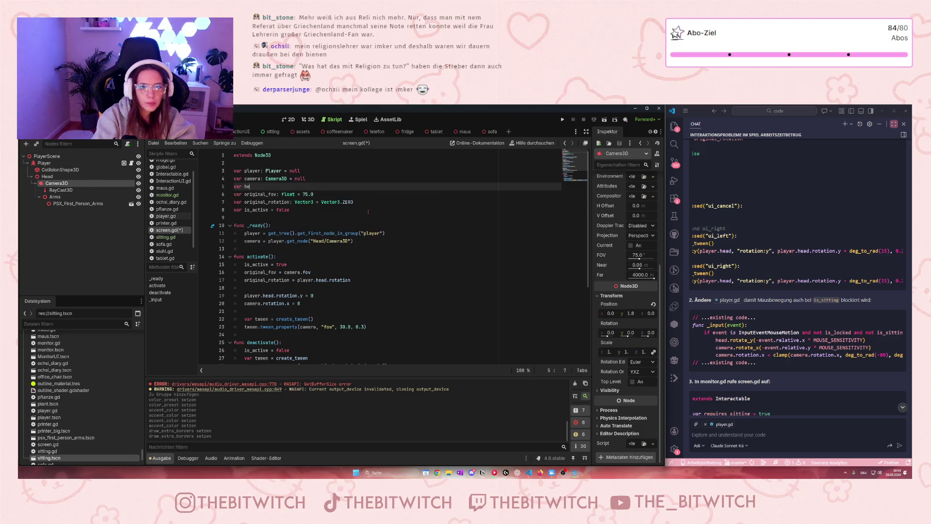
type("ode = null")
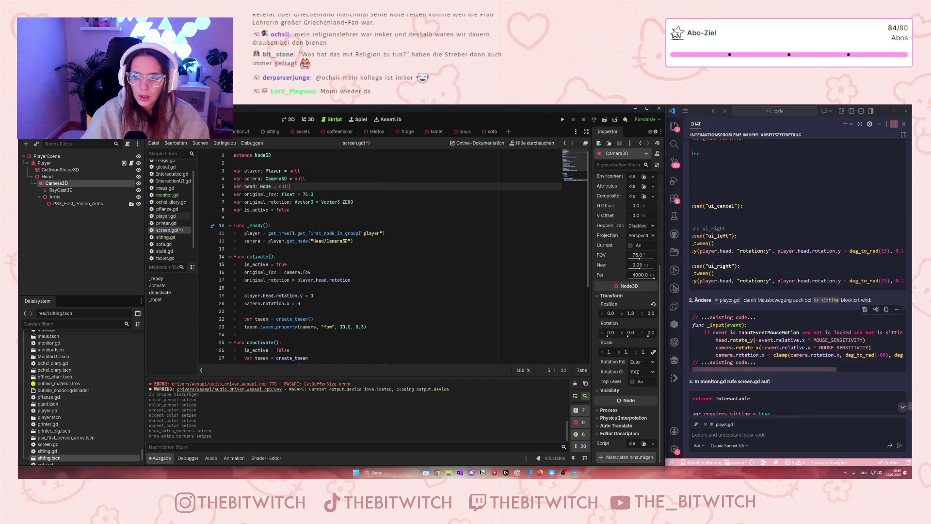
In activate(), open a new line after camera.rotation.x = 0.
scroll(275, 235, "down", 2)
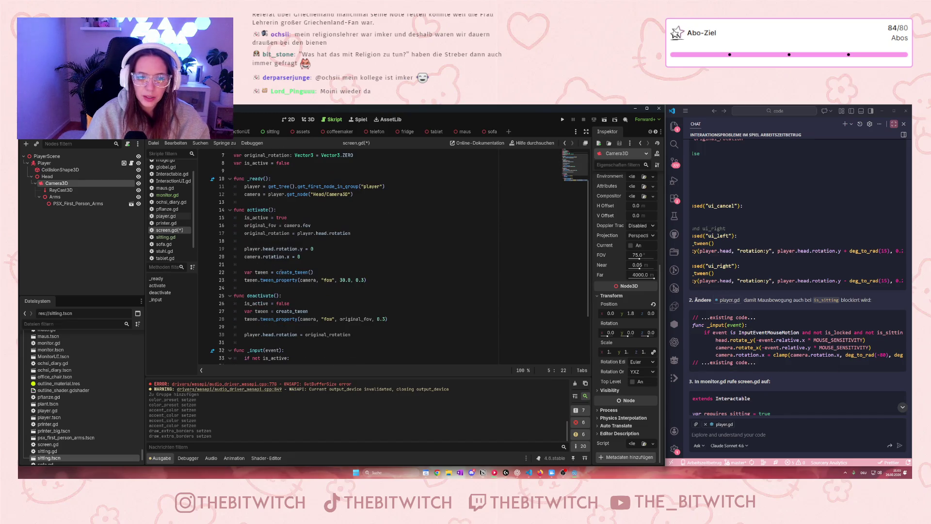
scroll(755, 329, "up", 1)
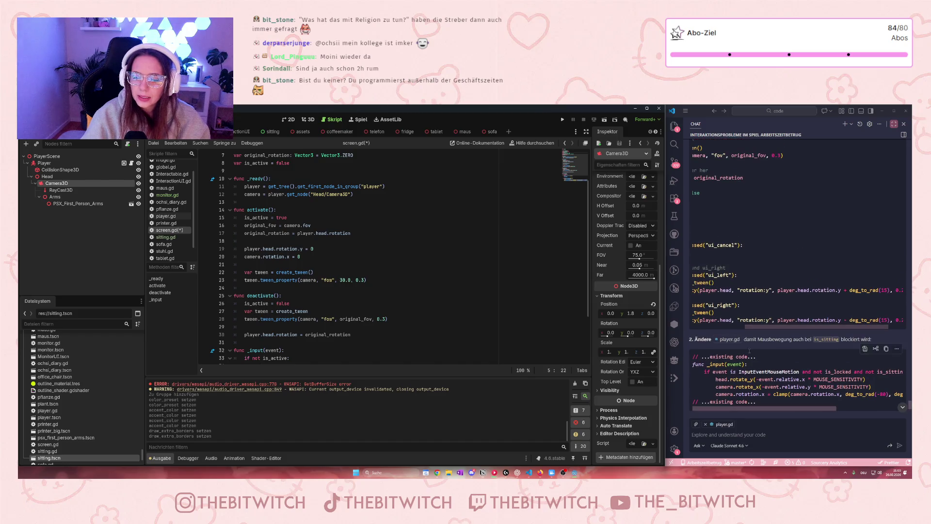
left_click_drag(755, 329, 703, 330)
scroll(726, 301, "up", 2)
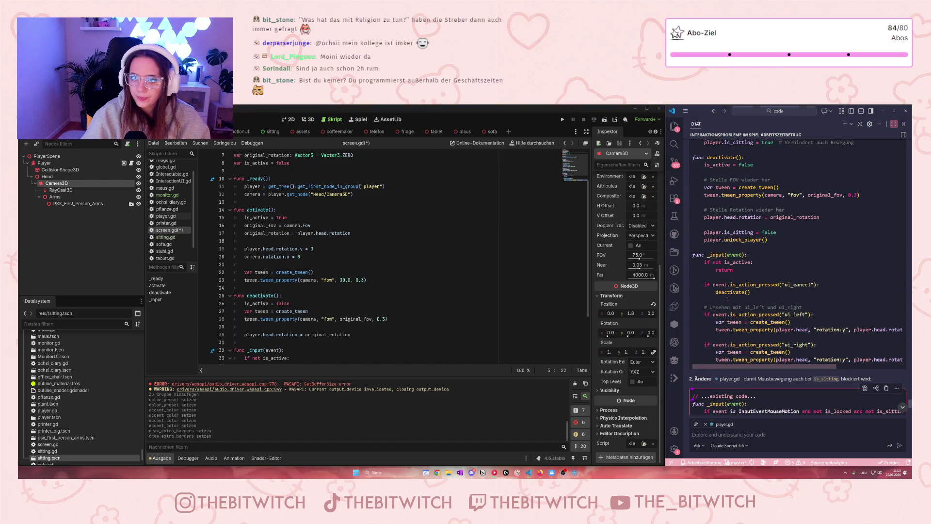
scroll(798, 277, "up", 1)
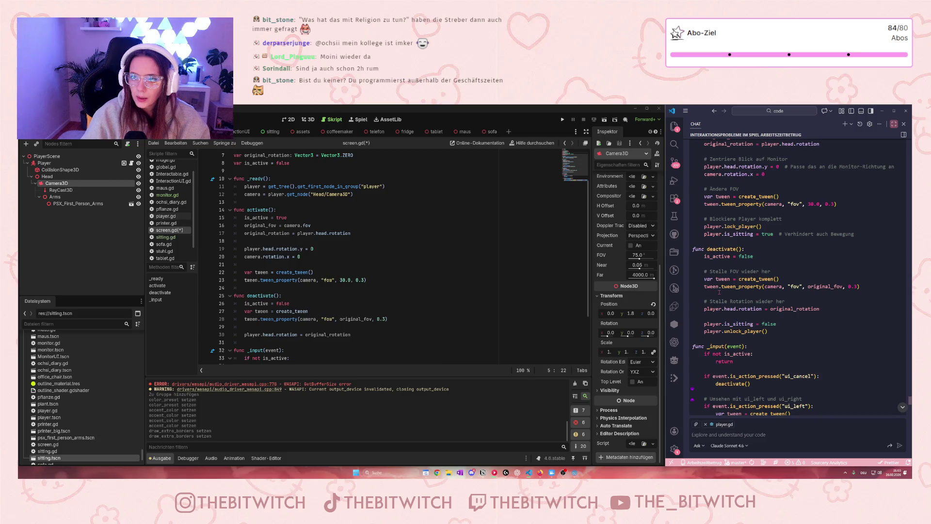
scroll(719, 292, "up", 1)
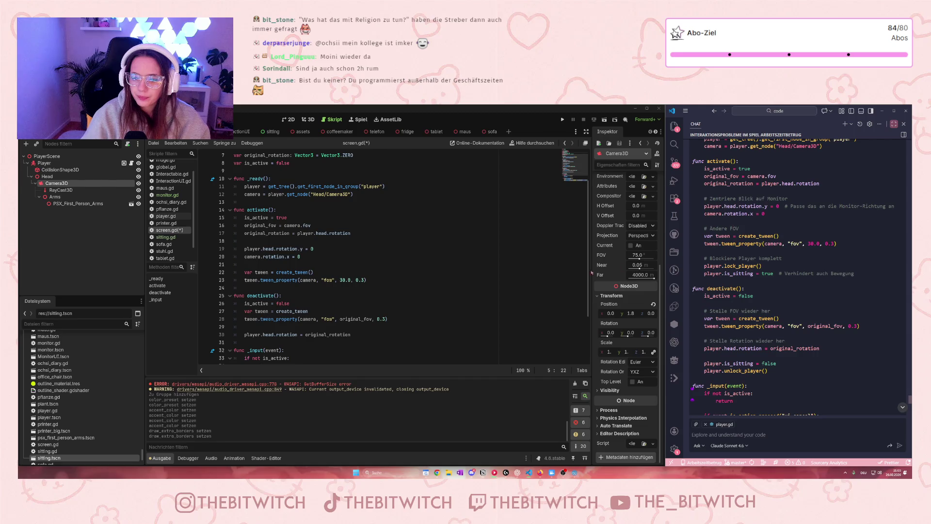
left_click(307, 259)
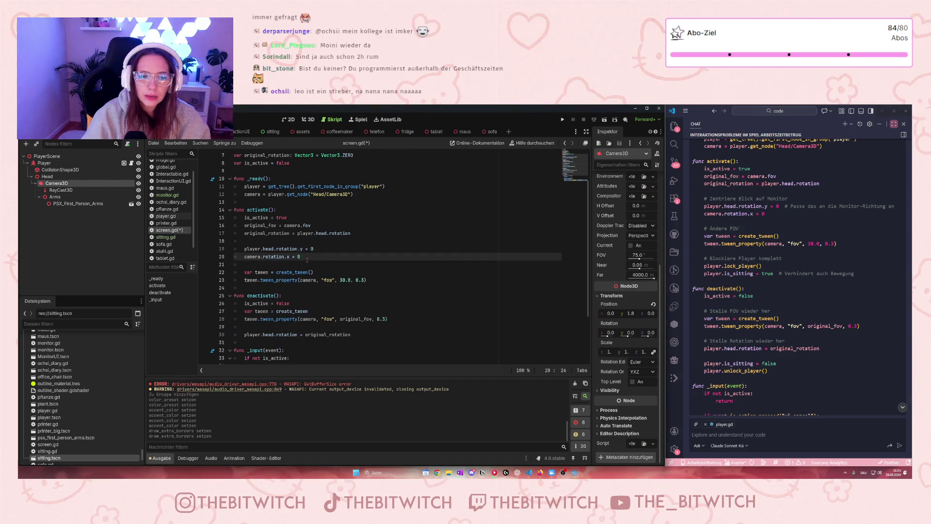
key("Return")
Write head.rotate_y(-event.relative.x * MOUSE_SENSITIVITY) on the new line and start another below.
scroll(771, 251, "down", 5)
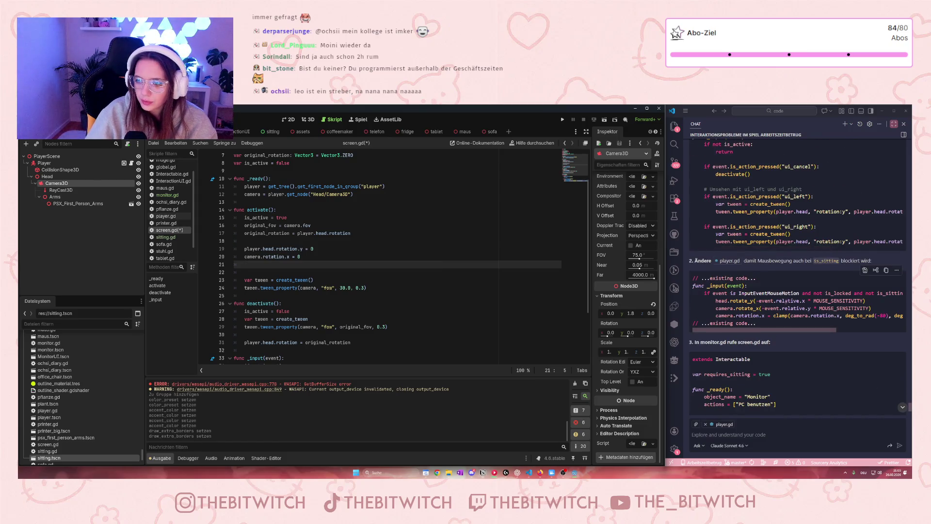
scroll(785, 302, "down", 1)
double_click(883, 303)
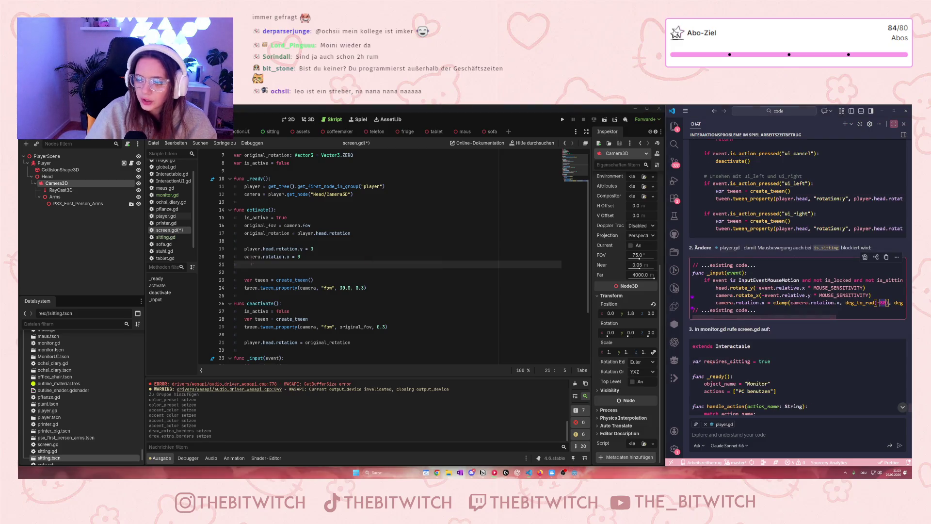
left_click(262, 265)
type("head")
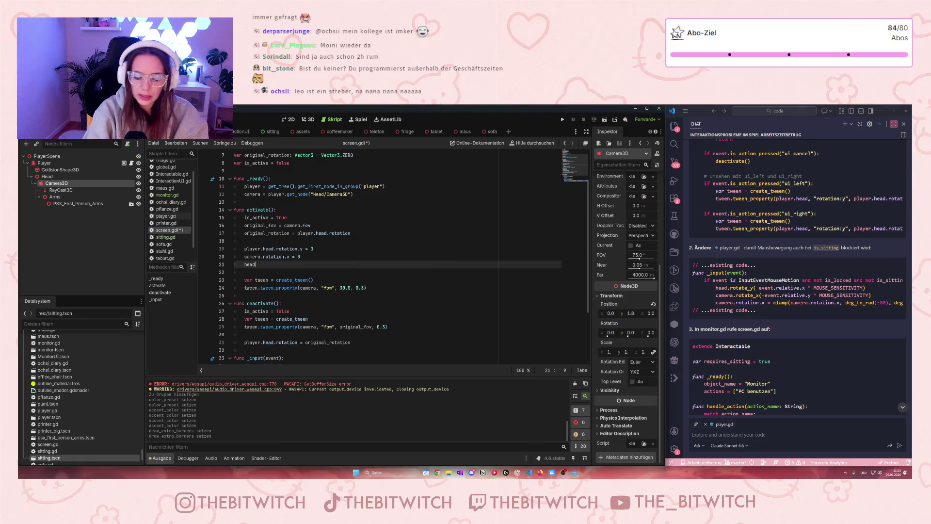
type(".rotate")
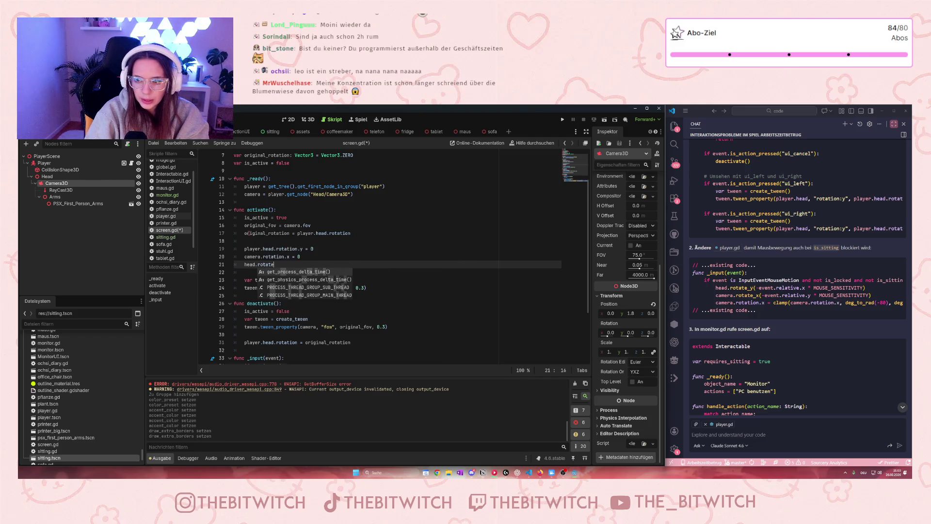
type(" (-event")
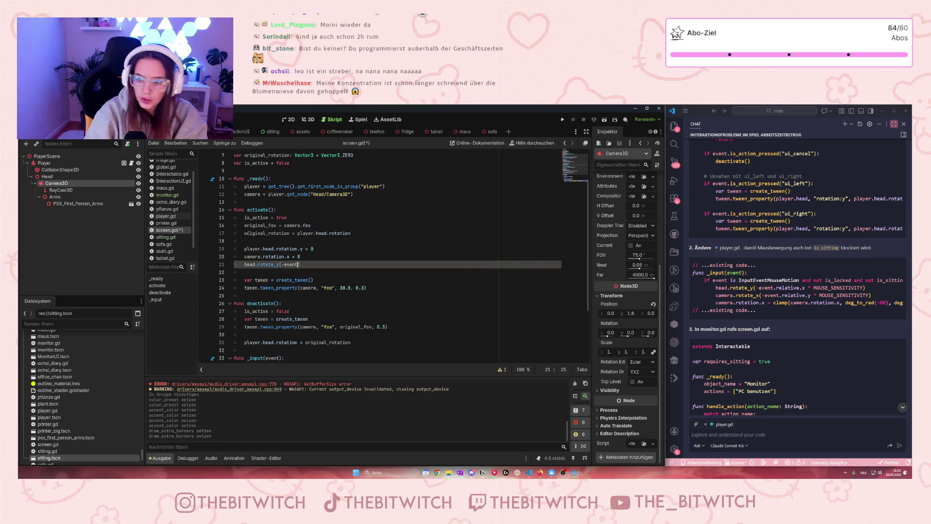
type(".r")
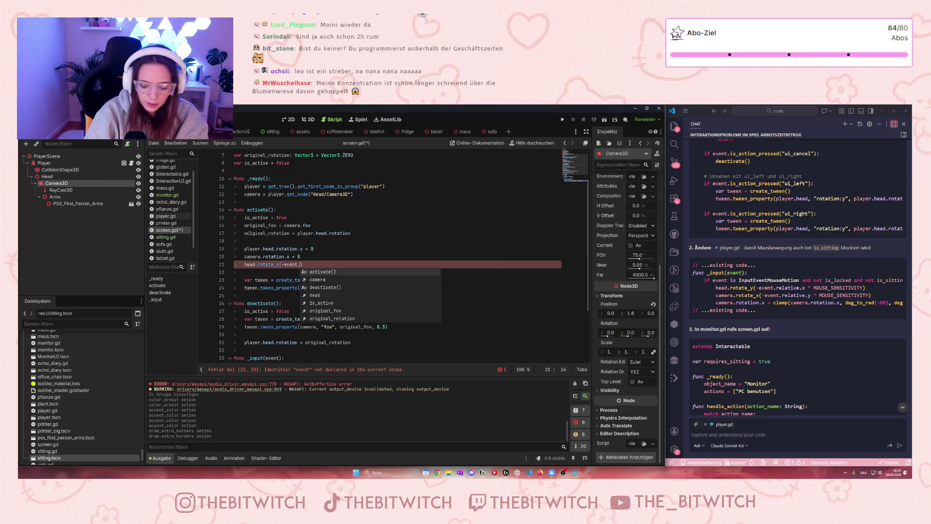
type("elative")
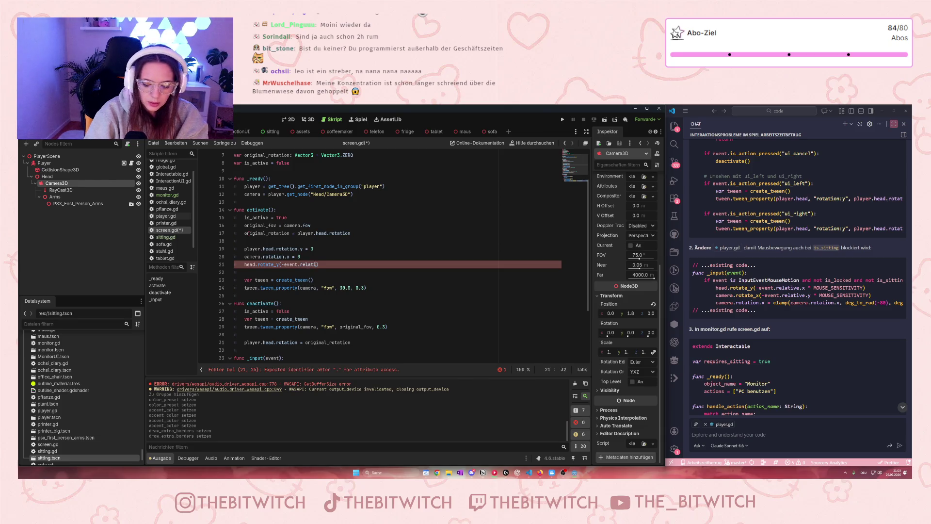
type(".x")
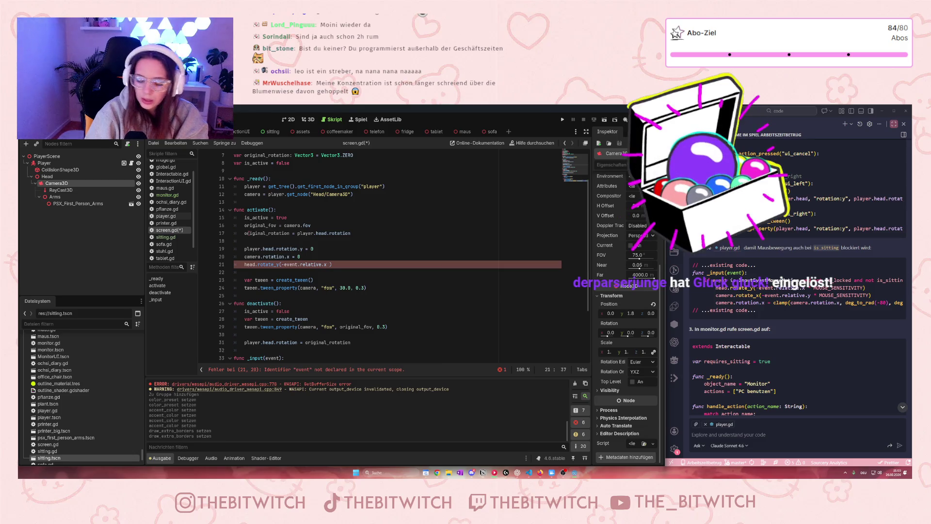
type(" *")
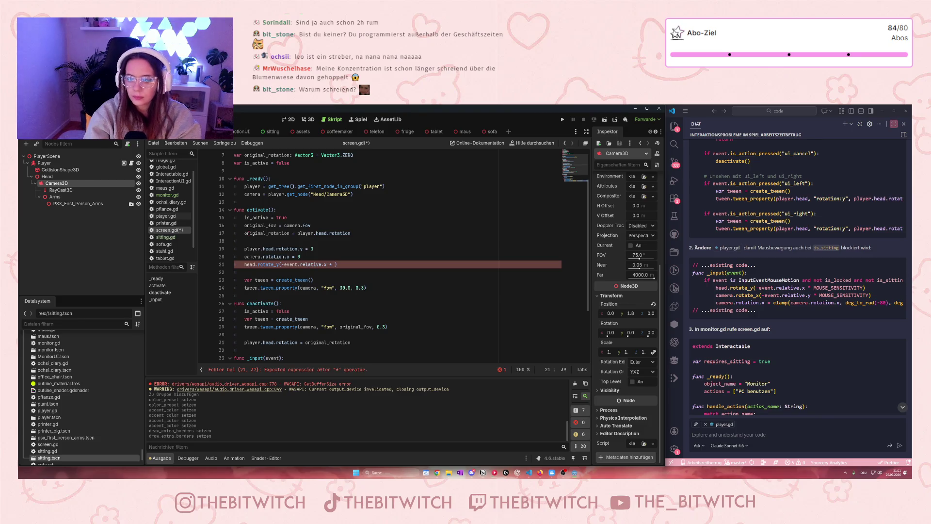
type("MOUSE_")
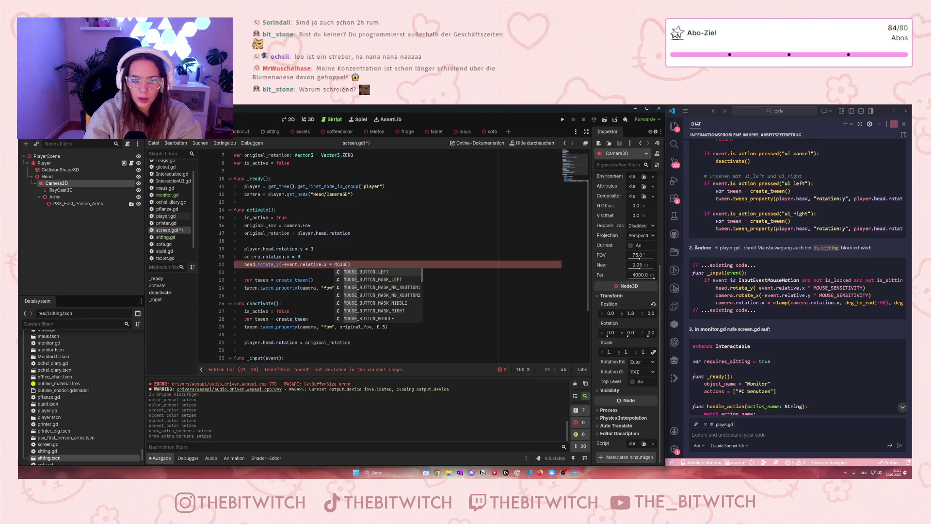
type("SE")
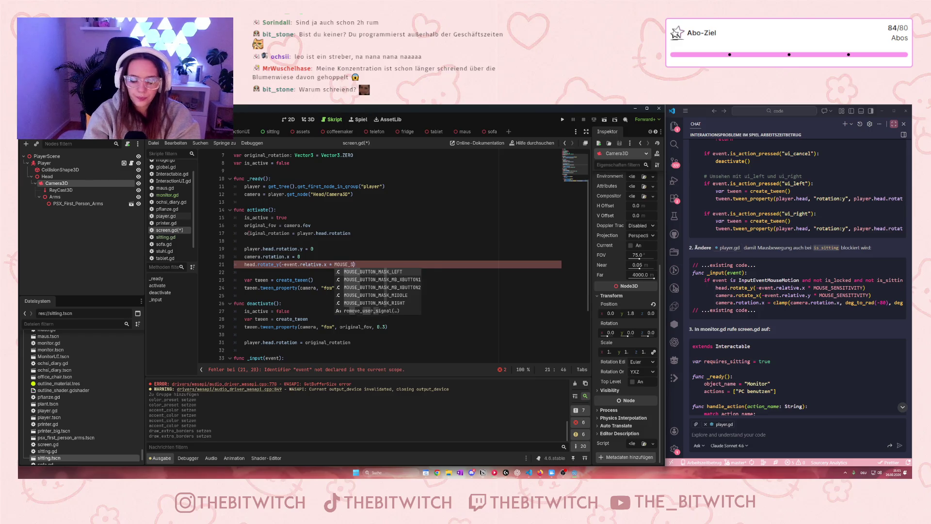
type("NSITIVIT")
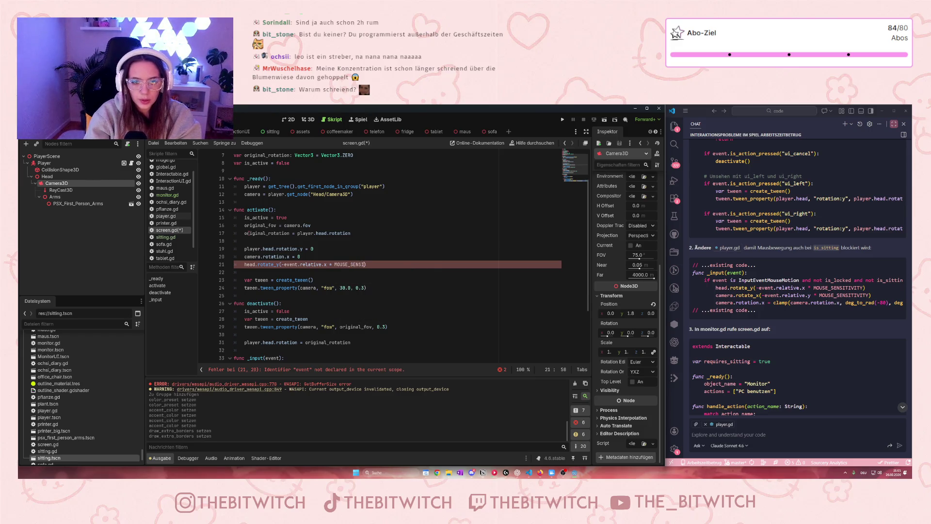
type("Y")
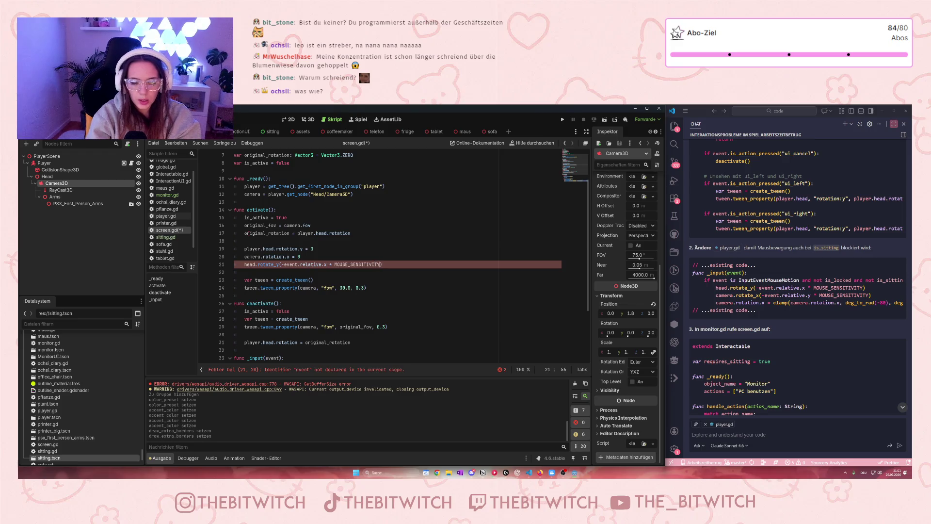
key("Return")
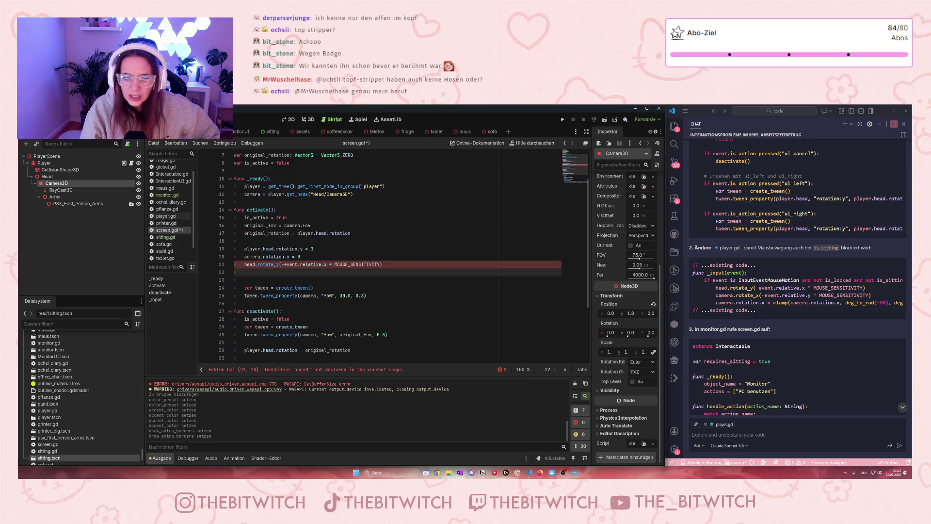
Begin the line below head.rotate_y by typing 'he'.
type("head")
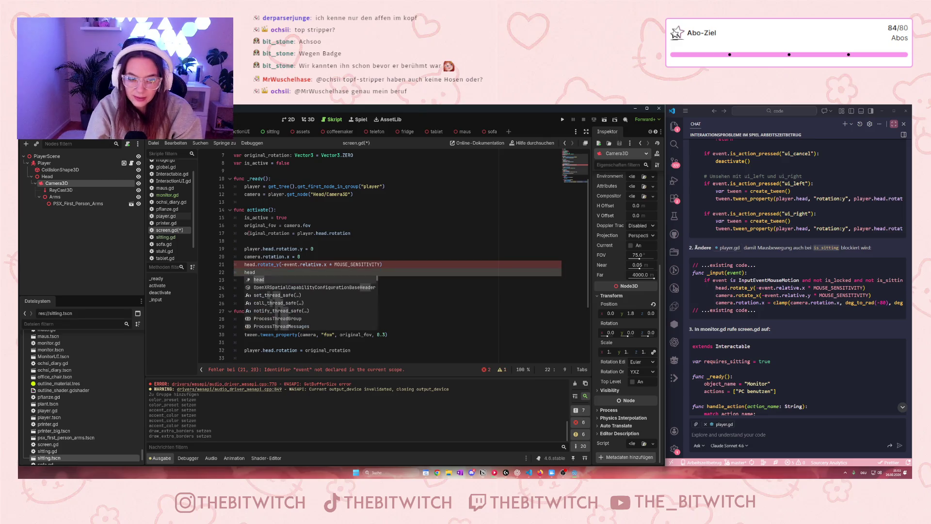
Turn the line into camera.rotate_x(-event.relative, dismissing the autocomplete popup.
key("BackSpace")
key("BackSpace")
key("BackSpace")
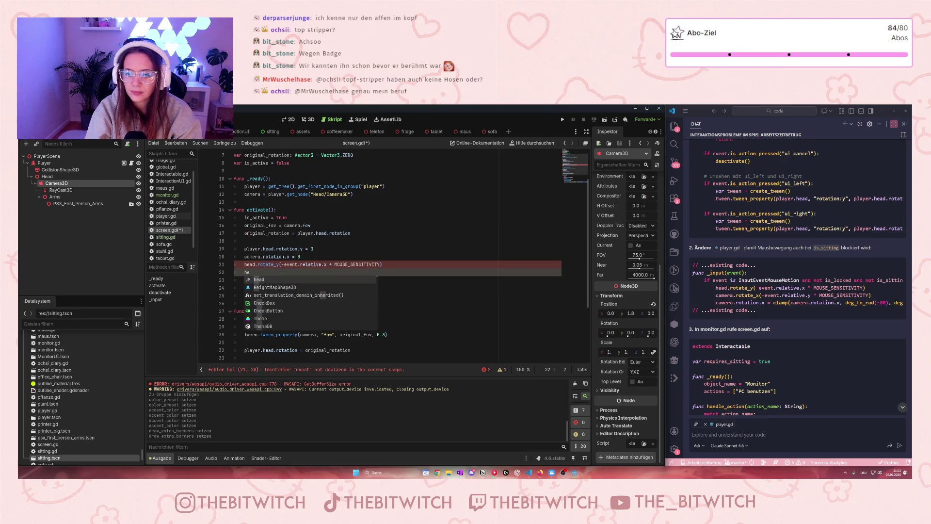
type("mer")
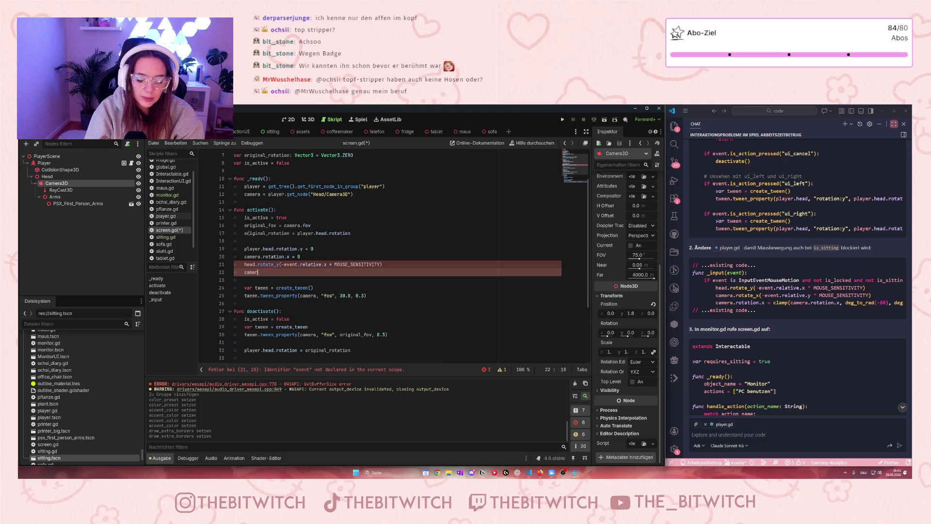
type("a.rot")
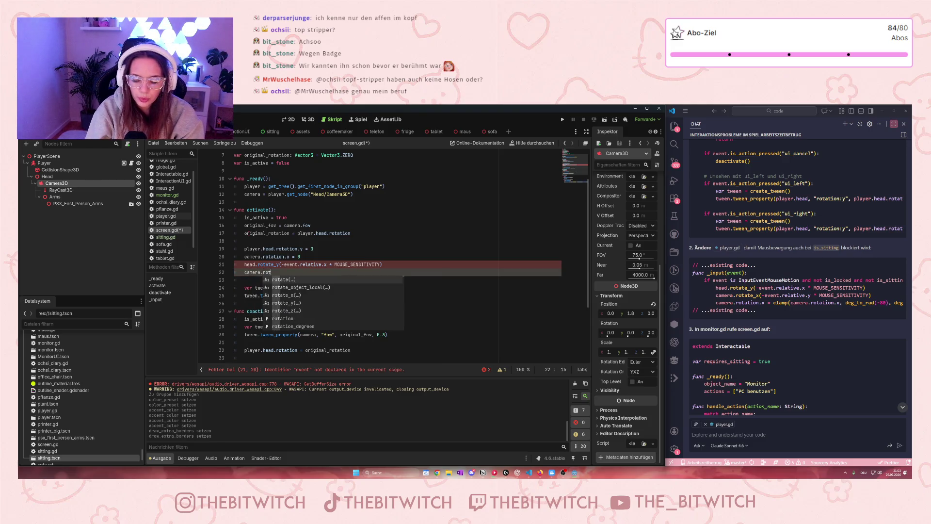
type("ate_x(")
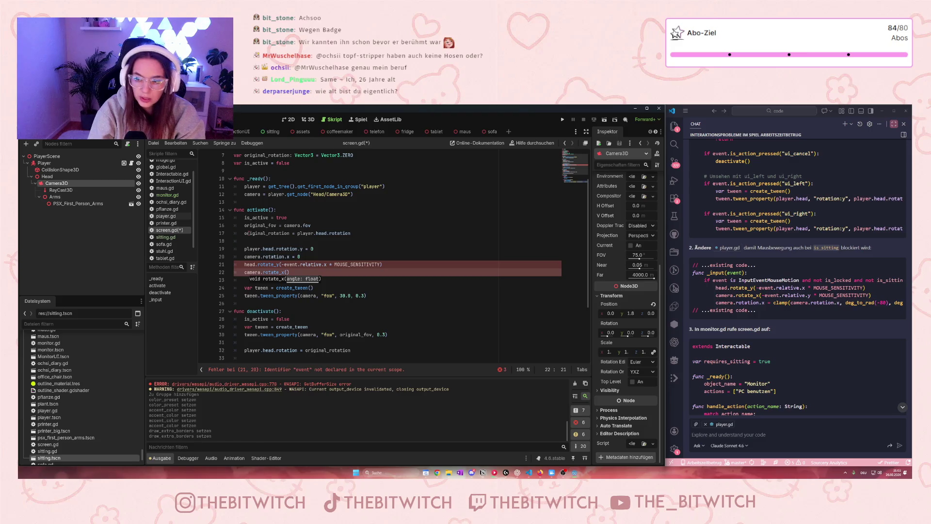
type("-event")
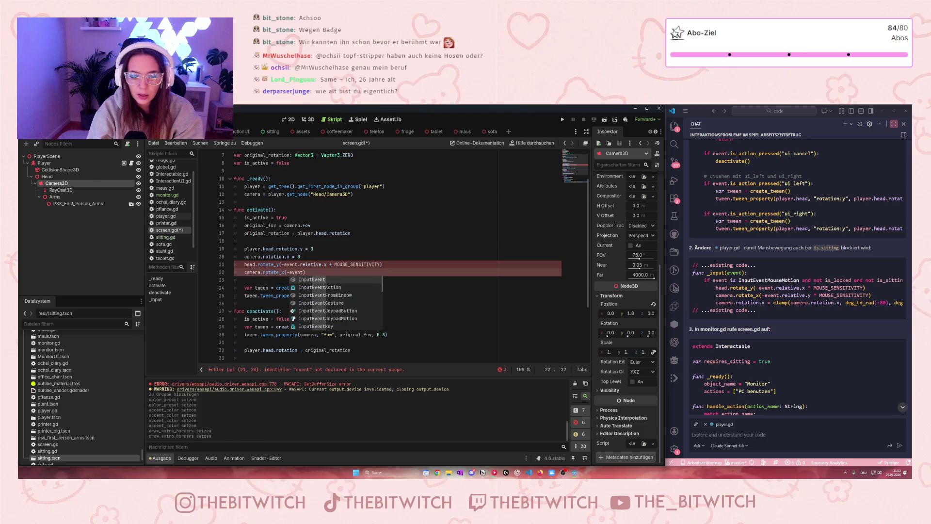
type(".relative")
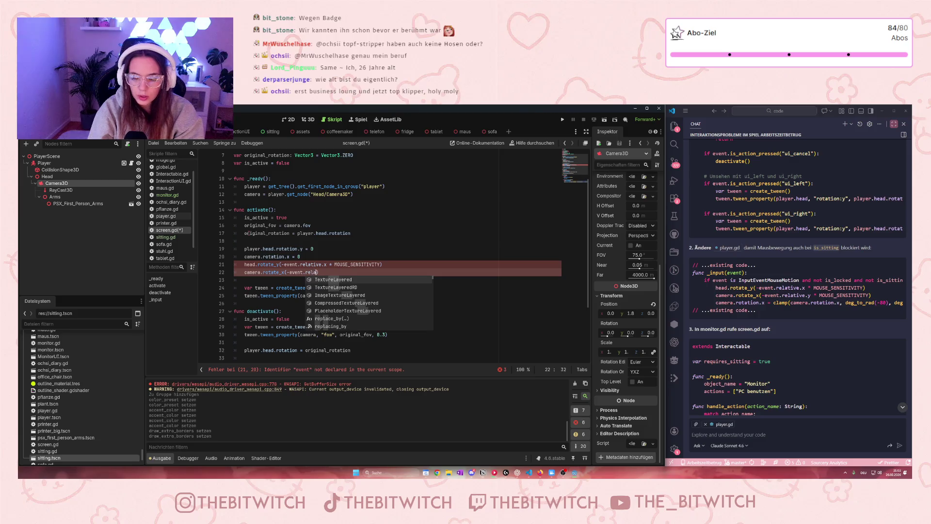
key("Escape")
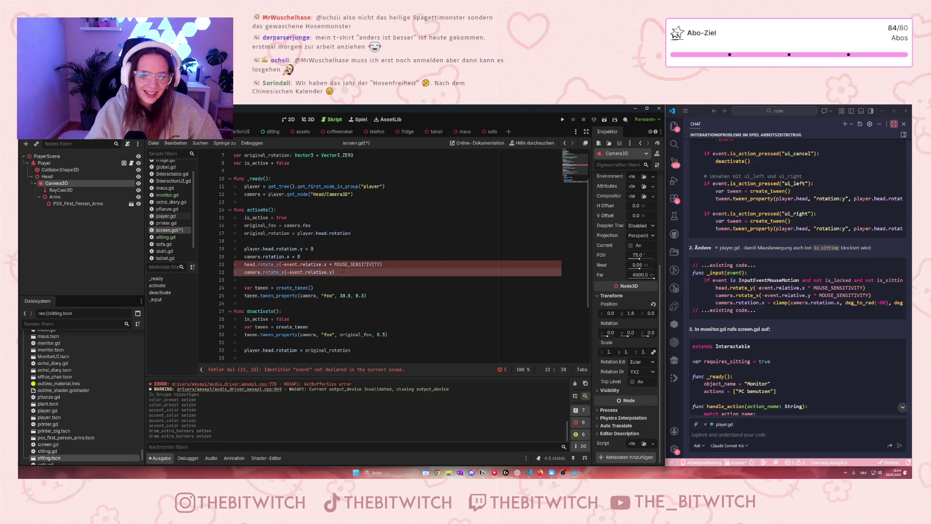
Append * MOUSE_SENSITIVITY to the camera.rotate_x line and start a new line below.
type(" * MOUSE")
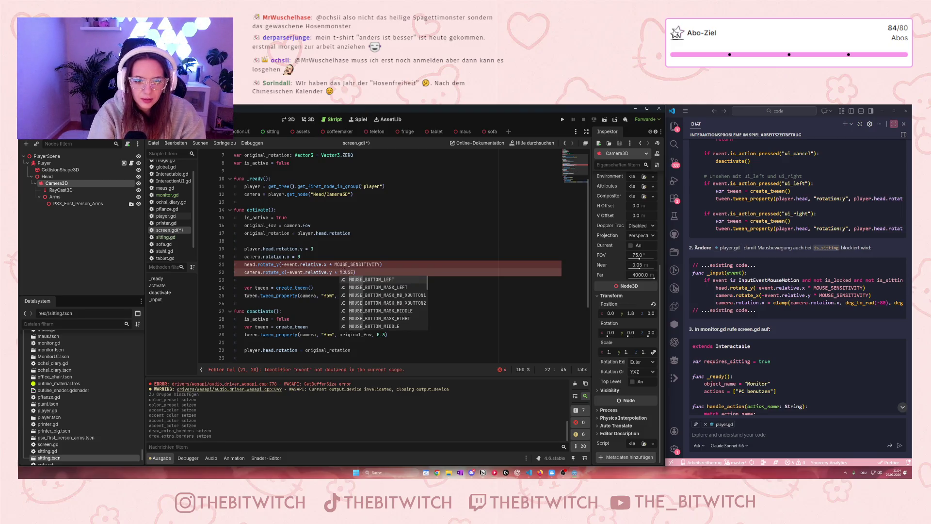
type("_S")
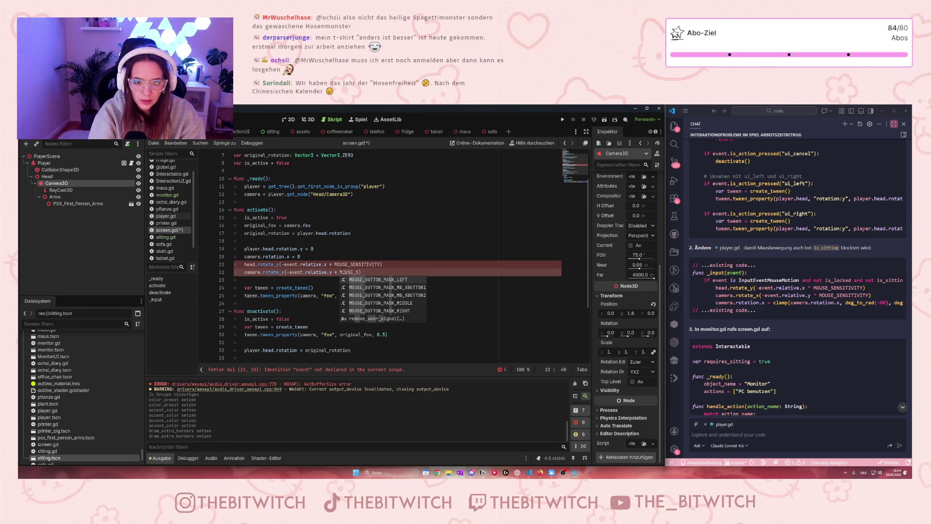
type("ENS")
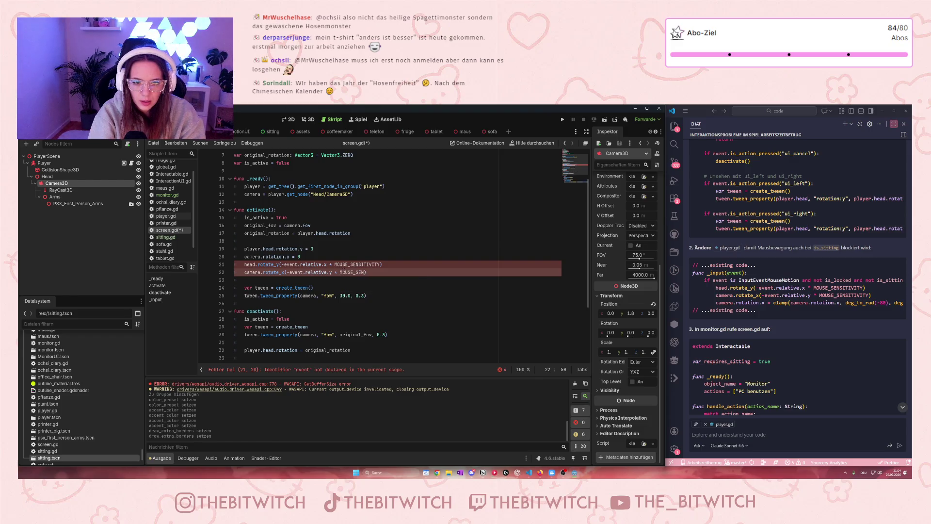
type("ITI")
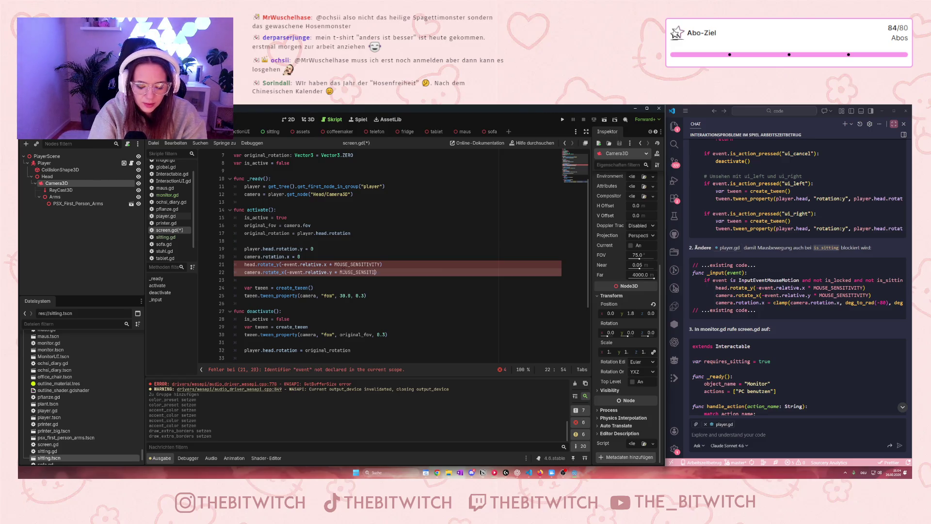
type("VITY")
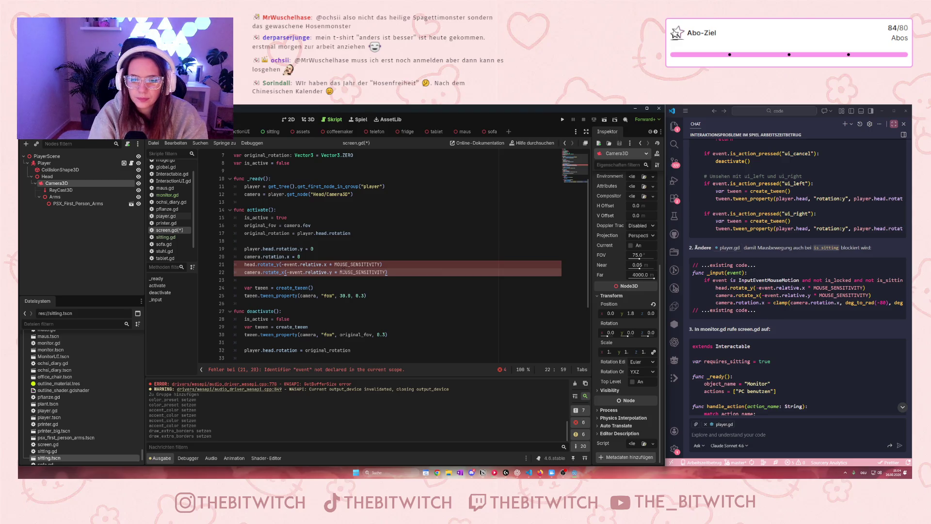
key("Return")
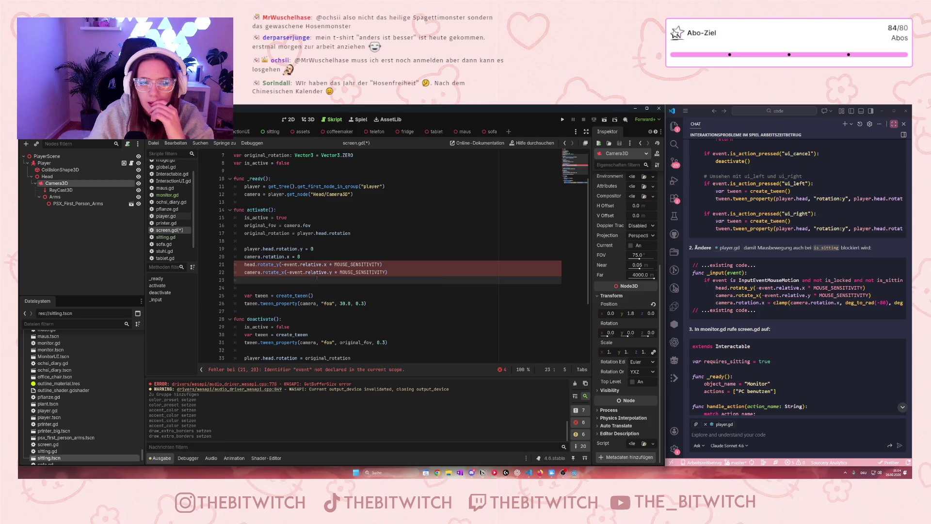
Cut the head.rotate_y and camera.rotate_x lines out of activate() for moving into _input.
scroll(317, 277, "down", 4)
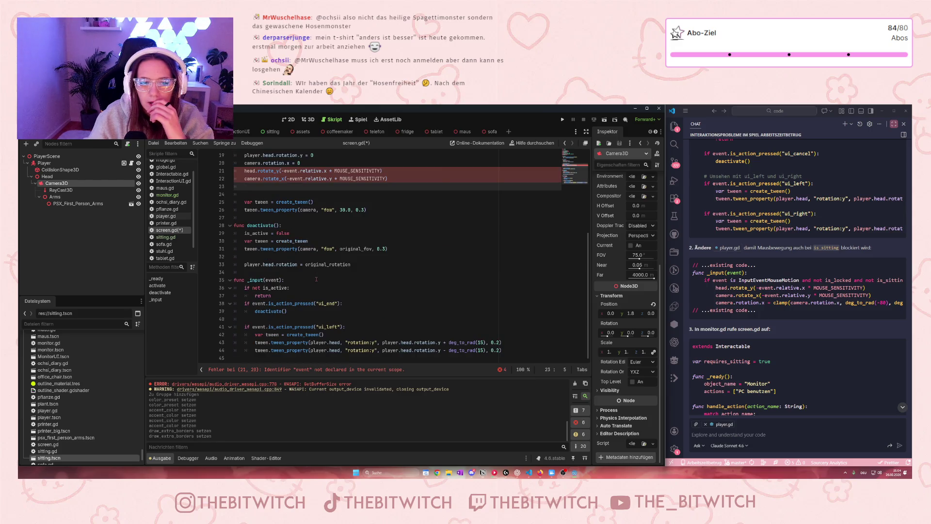
scroll(317, 278, "up", 2)
left_click_drag(387, 225, 235, 218)
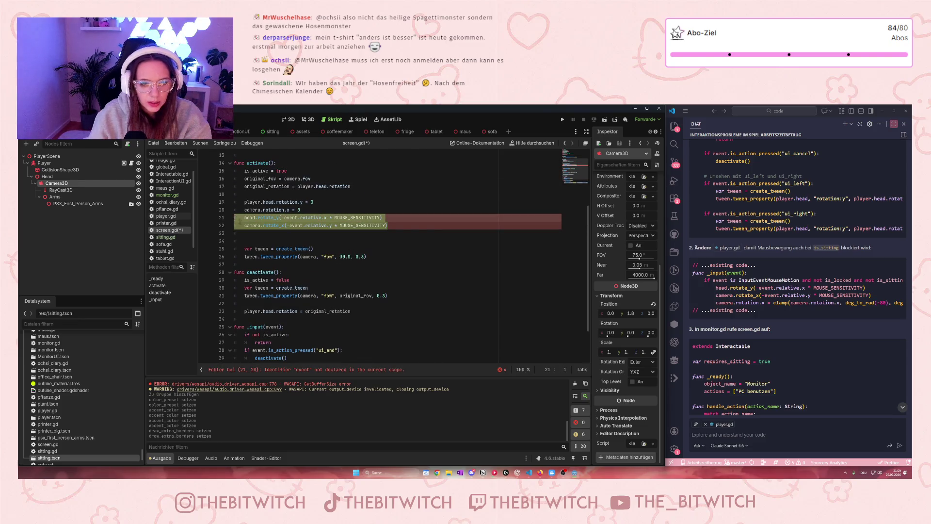
key("Delete")
scroll(296, 303, "down", 2)
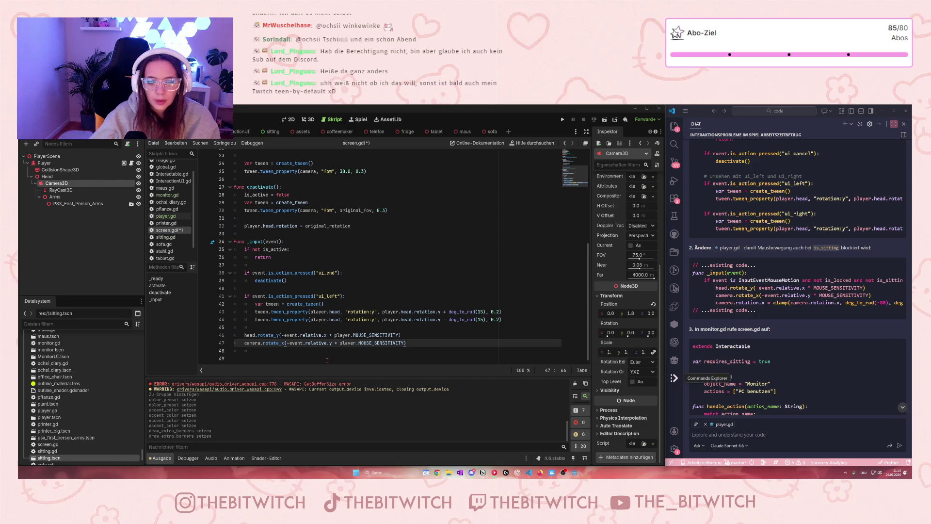
scroll(802, 319, "down", 3)
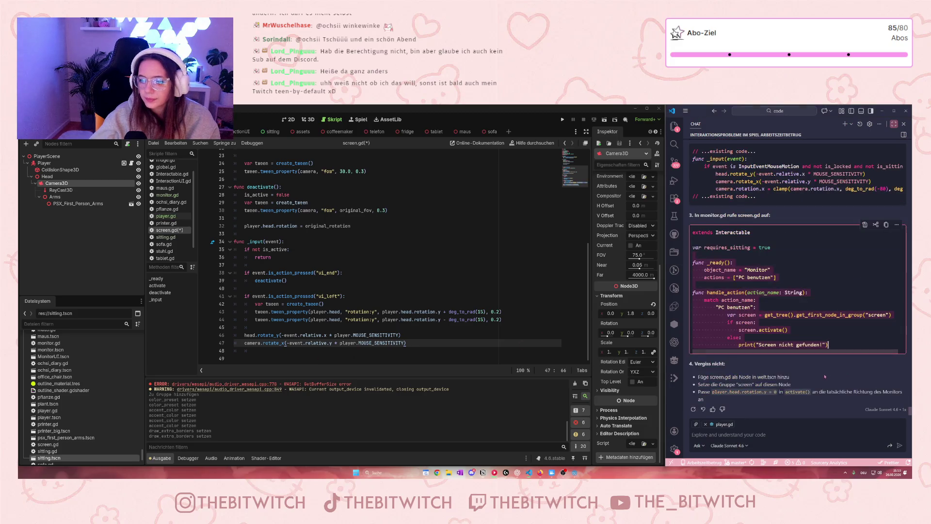
scroll(802, 319, "up", 3)
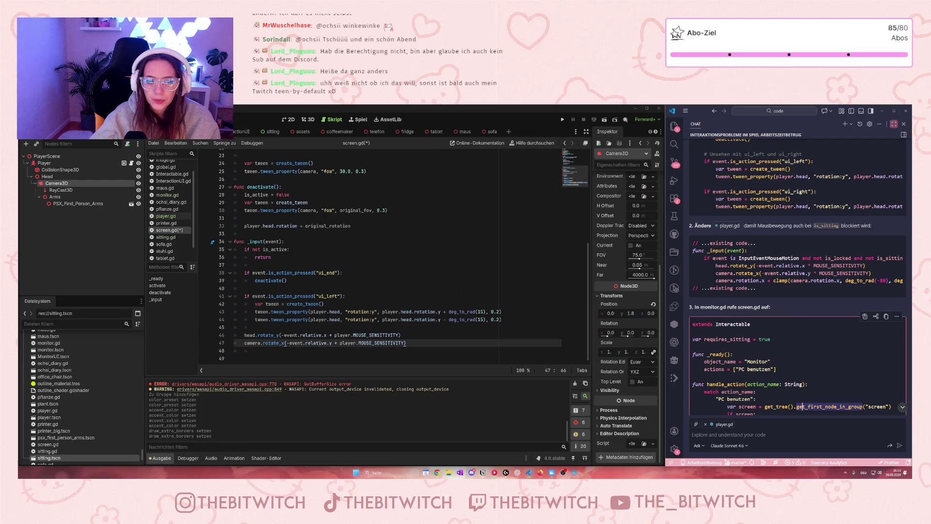
Add camera.rotation.x = clamp(camera.rotation.x, deg_to_rad(-80), deg_to_rad(80)) below camera.rotate_x.
left_click(425, 342)
key("Return")
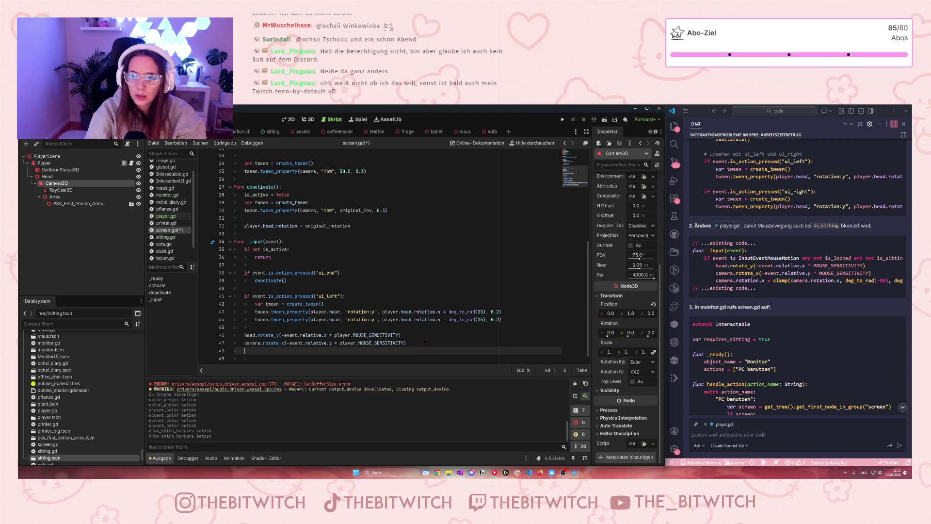
type("camera")
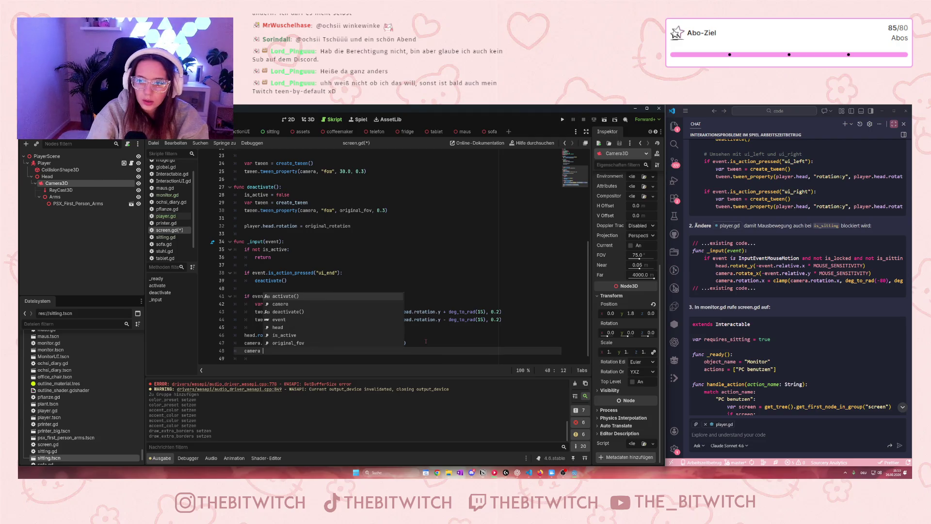
type(".rotati")
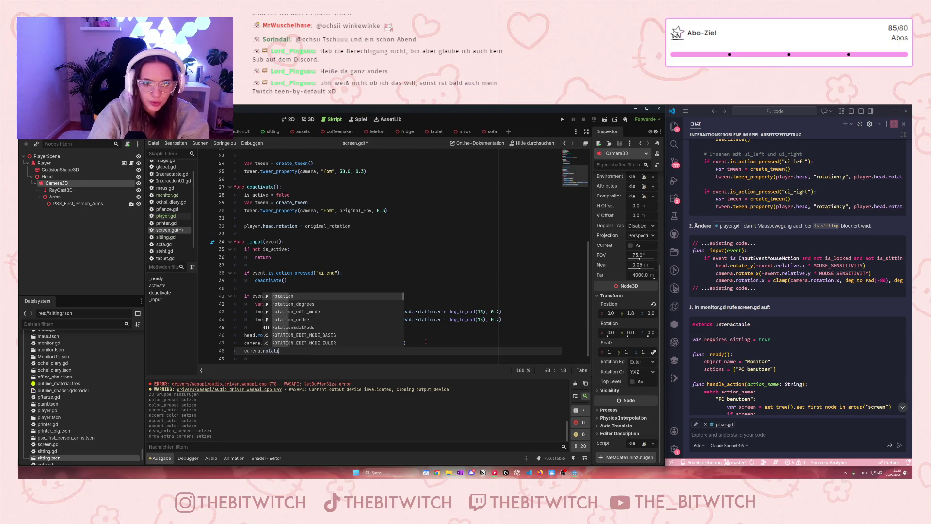
type("on")
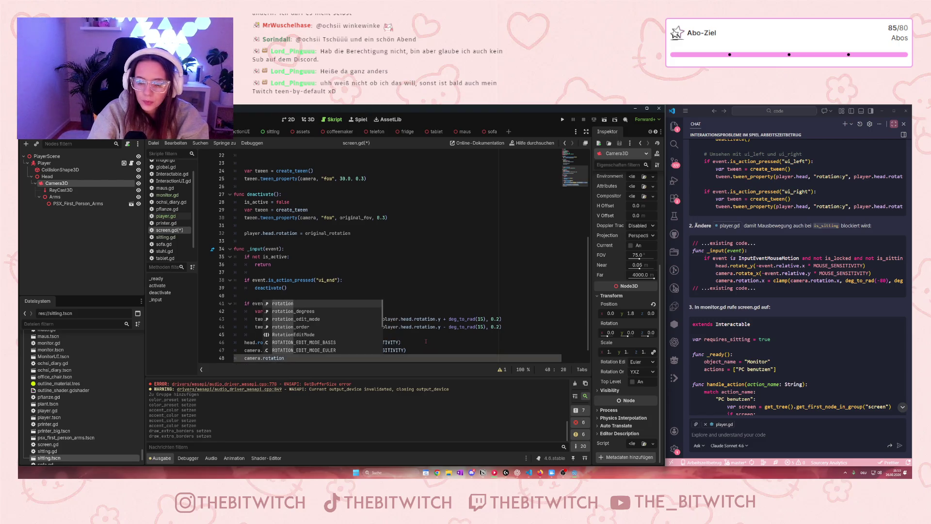
type(".x =")
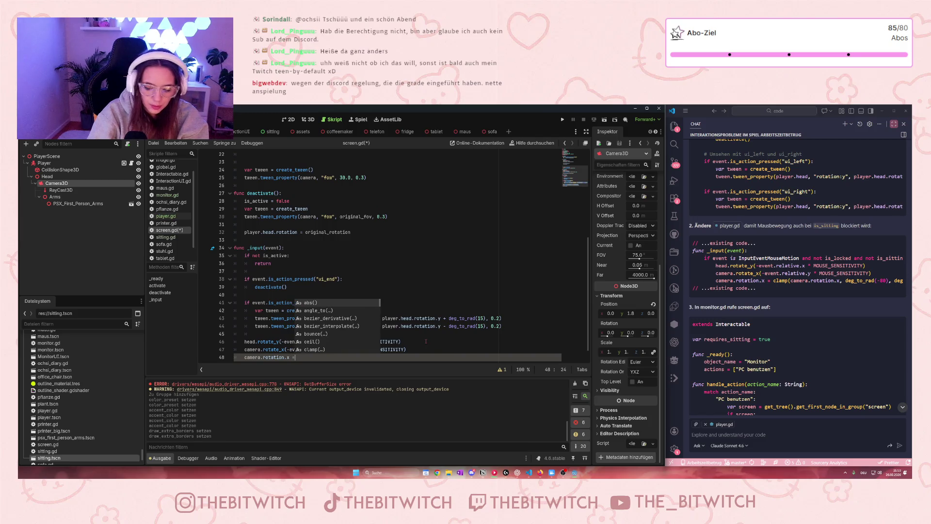
type(" c")
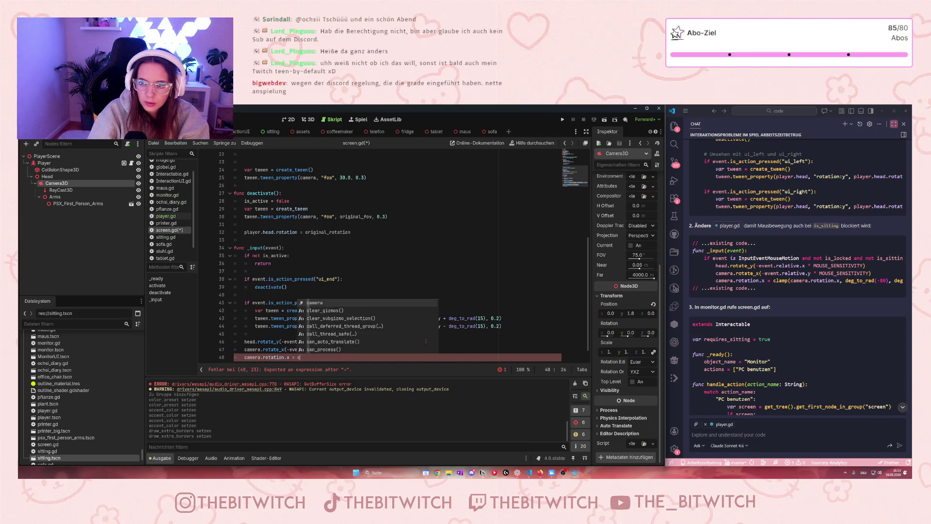
type("lamp")
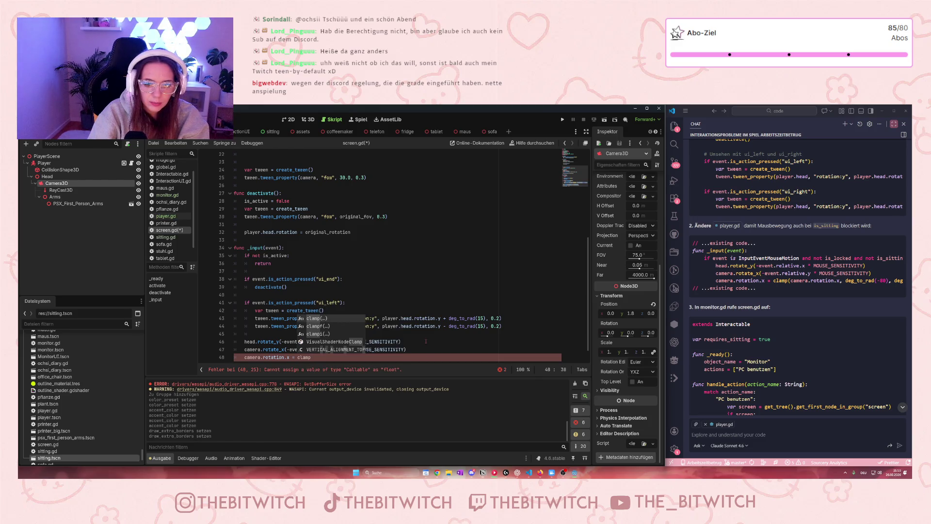
type("(camera")
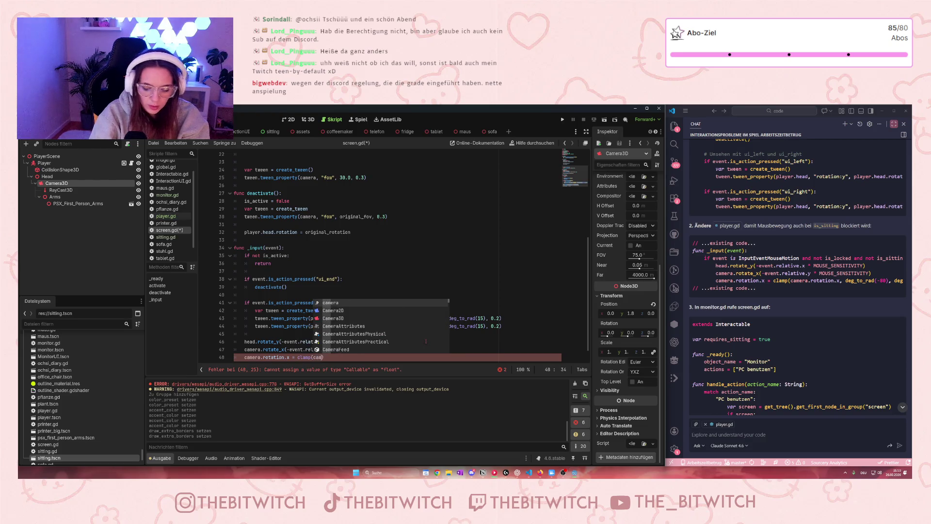
type(".rotatio")
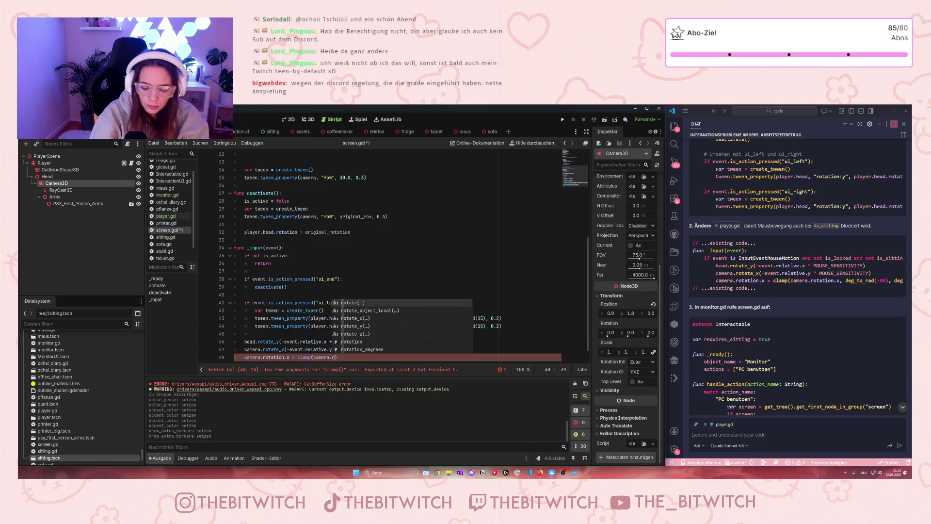
type("n")
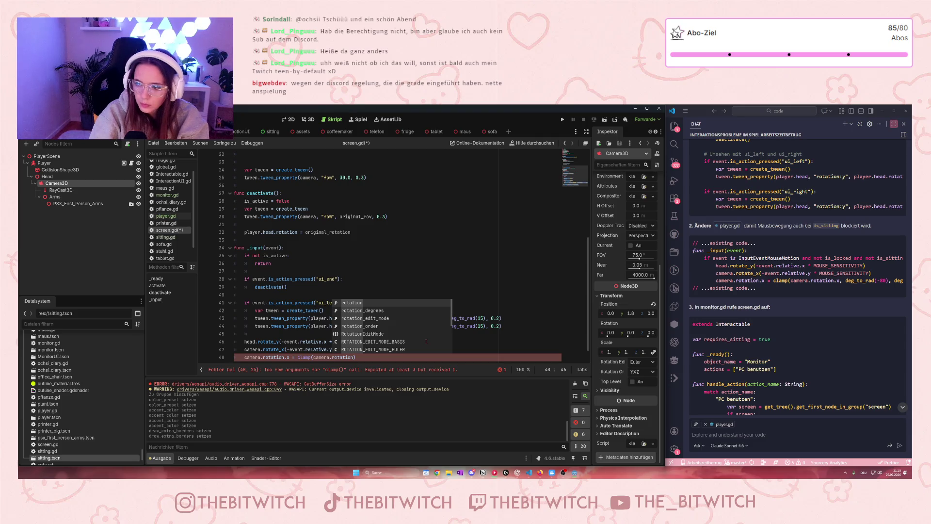
type(".x")
type(", deg_to")
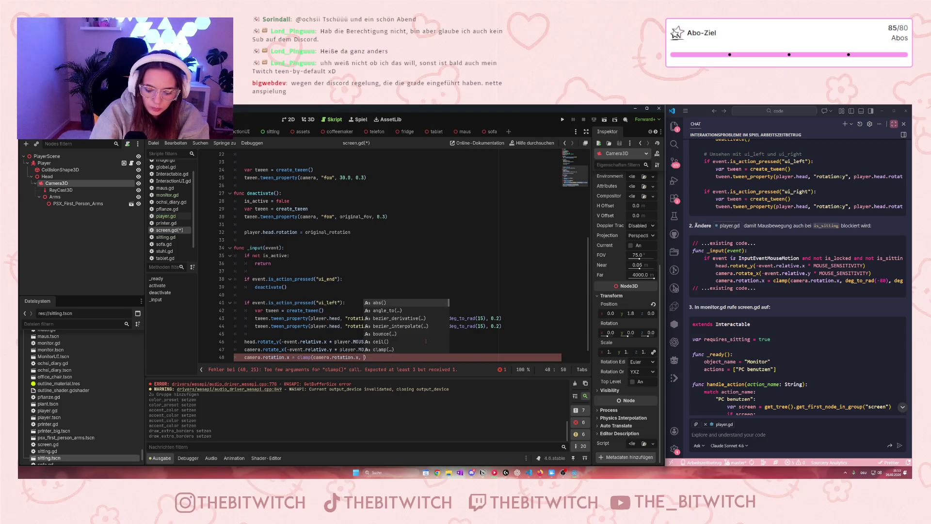
type("_rad")
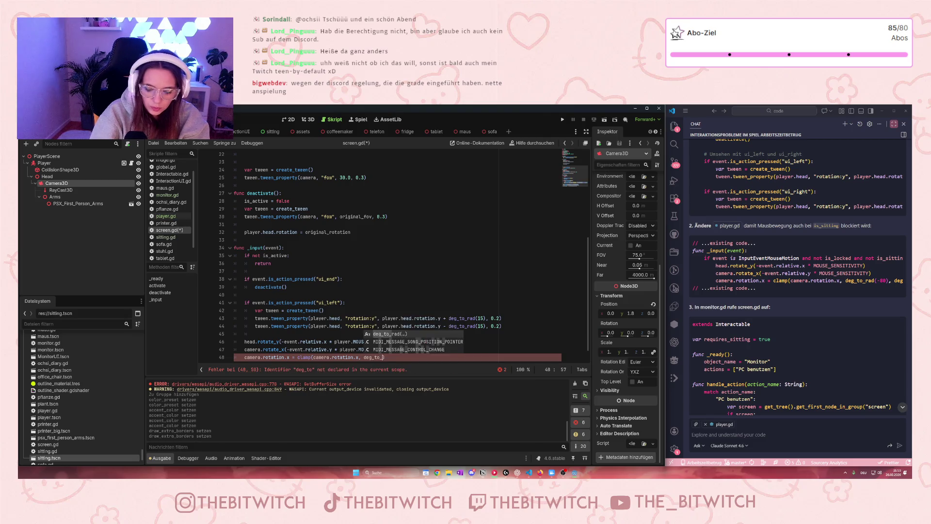
type("(-8")
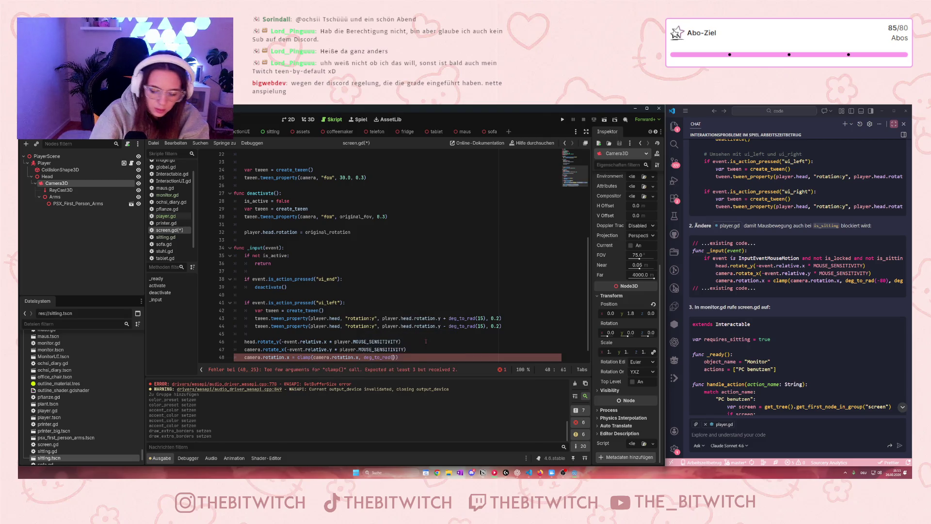
type("0)")
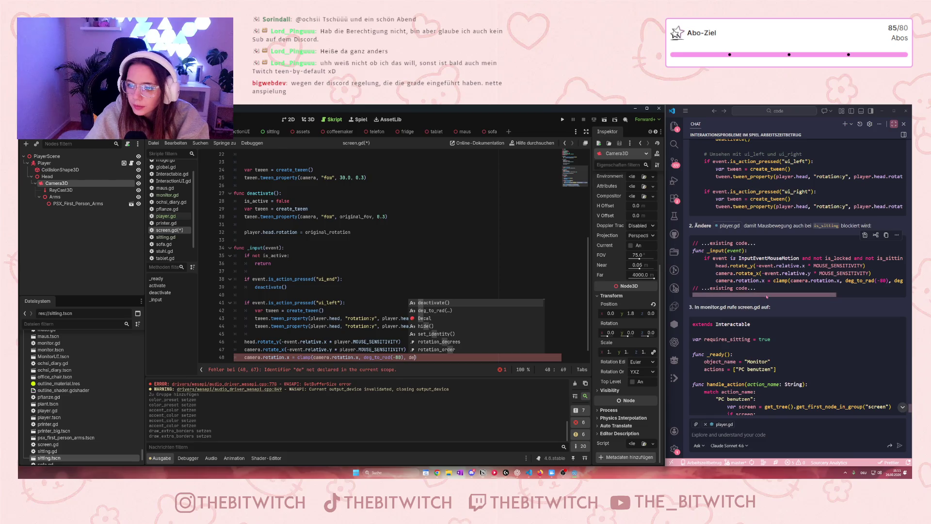
left_click_drag(772, 295, 817, 294)
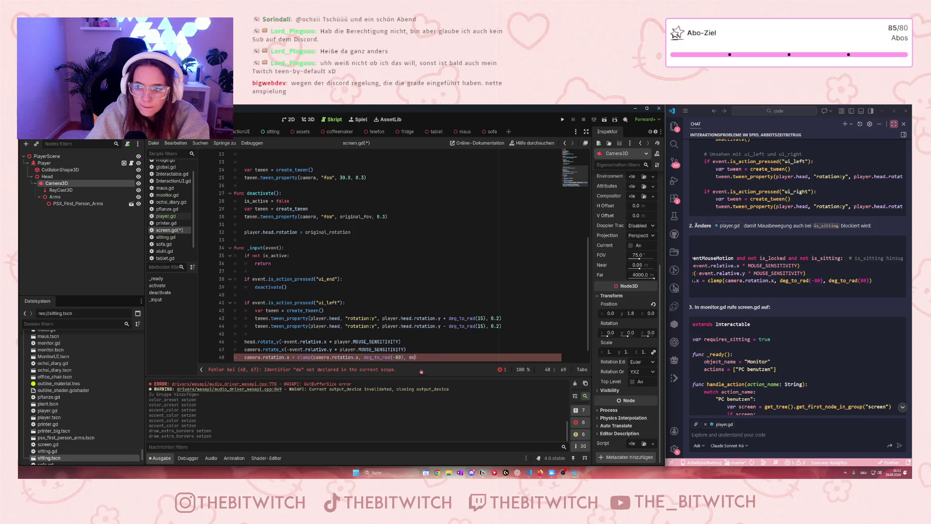
type("g_to_rad(80")
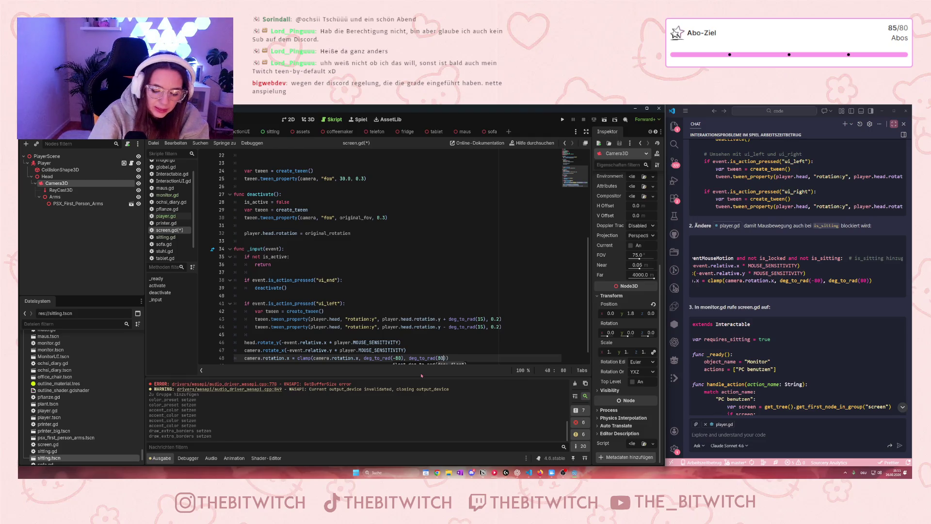
key("End")
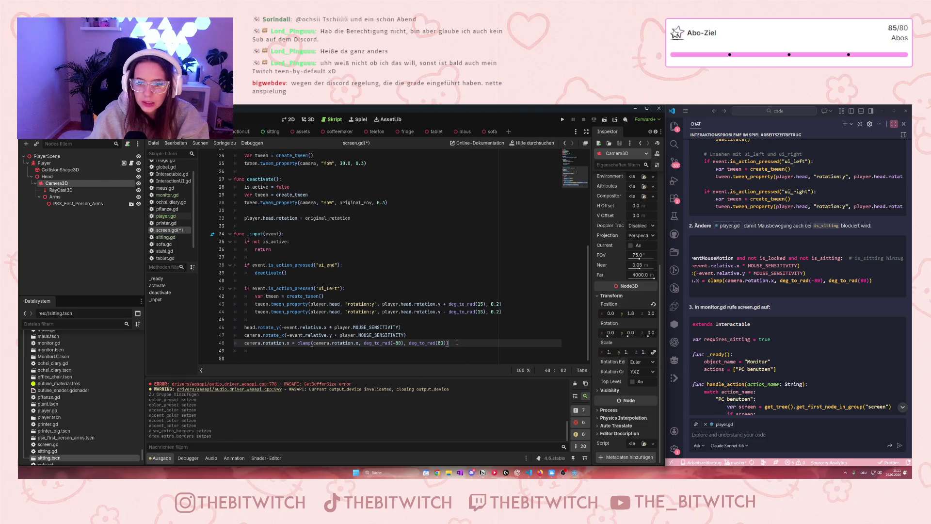
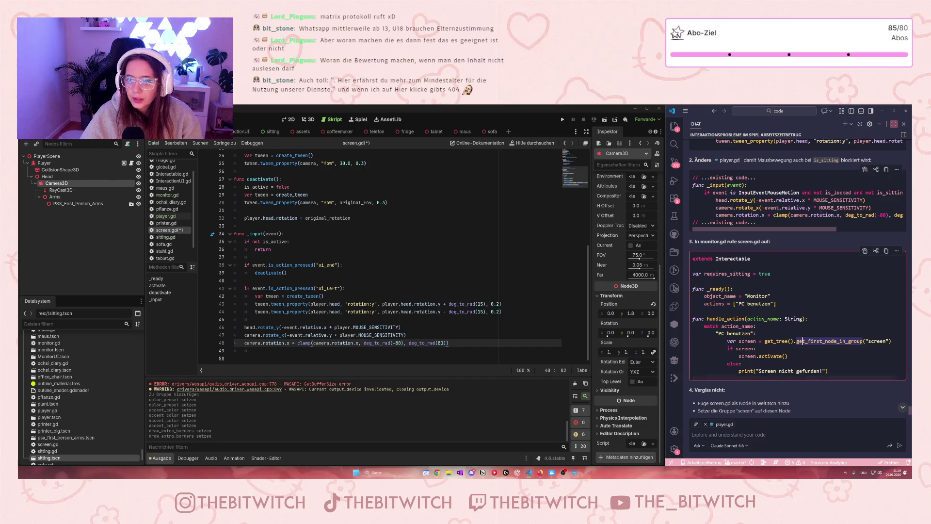
Save screen.gd with its new _input handler for ui_end and ui_left using Ctrl+S.
scroll(826, 234, "right", 2)
scroll(825, 233, "right", 3)
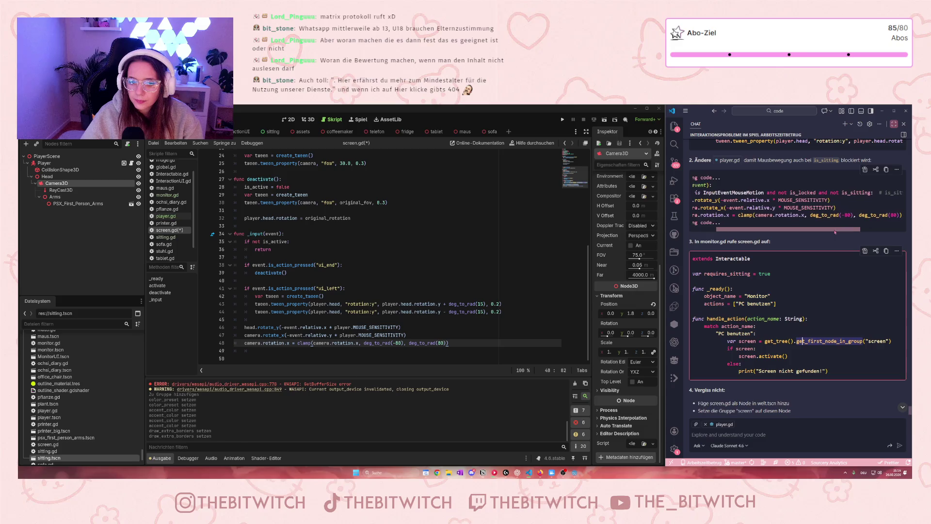
left_click(439, 343)
key("End")
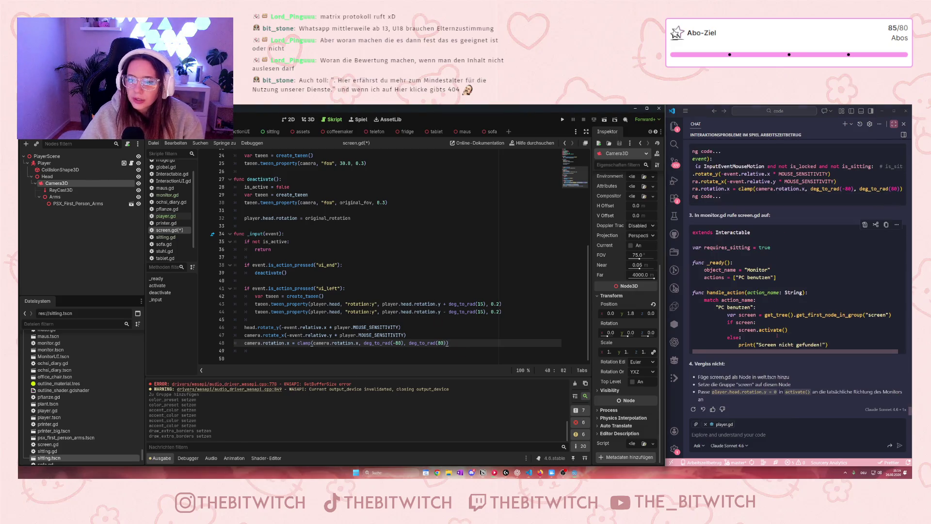
left_click(368, 287)
key("ctrl+s")
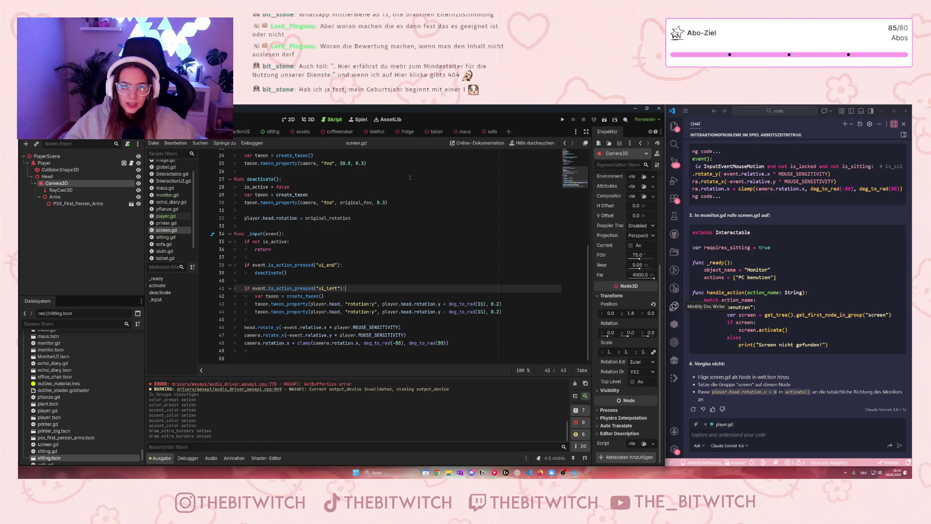
Run the office scene, walk forward toward the far room, then stop the game with F8.
left_click(564, 119)
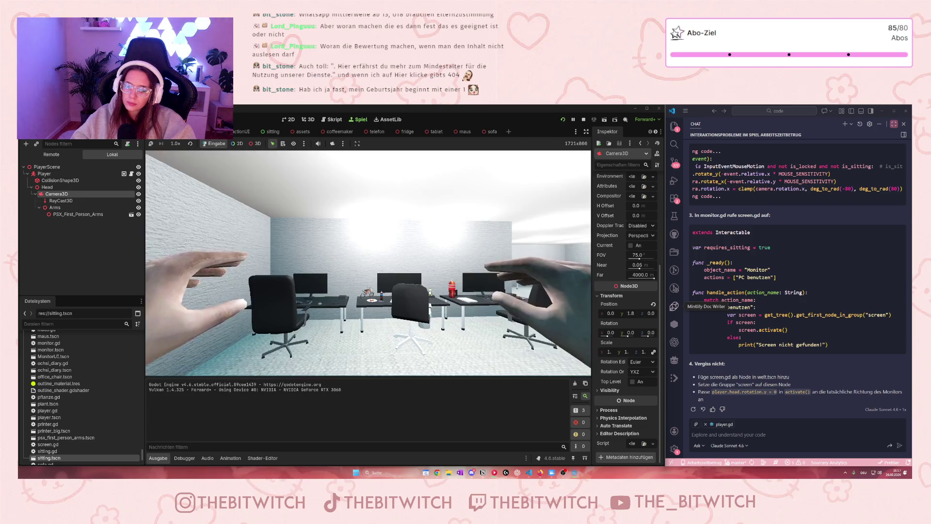
key("w")
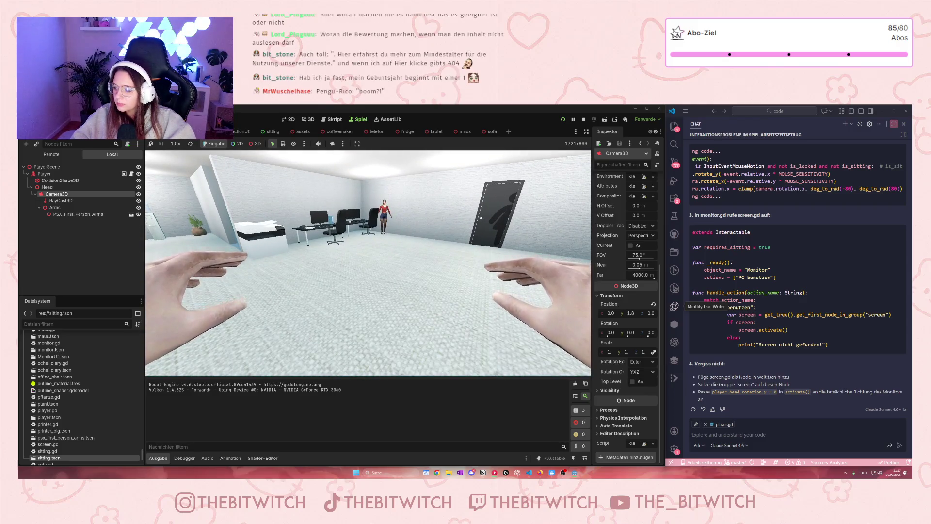
key("w")
key("w")
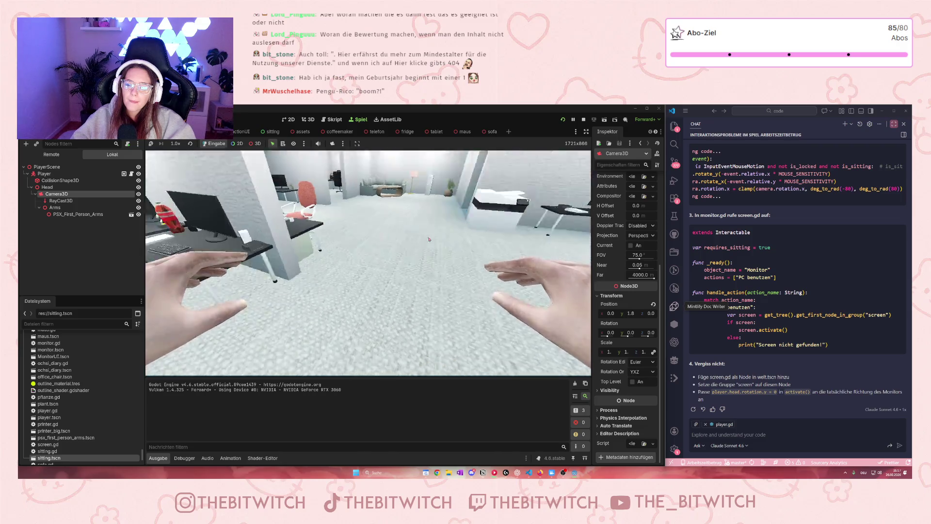
key("F8")
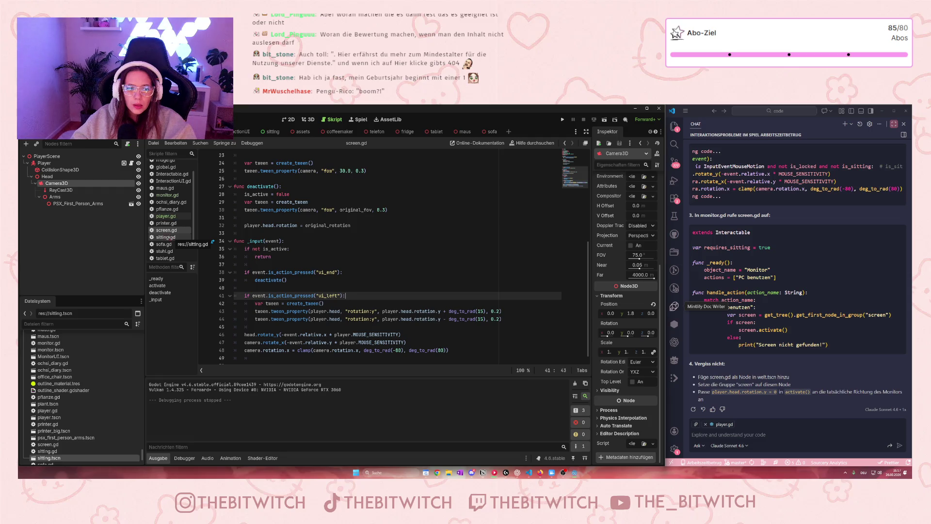
Inspect the pc_on = on line in monitor.gd, then return to screen.gd.
left_click(175, 195)
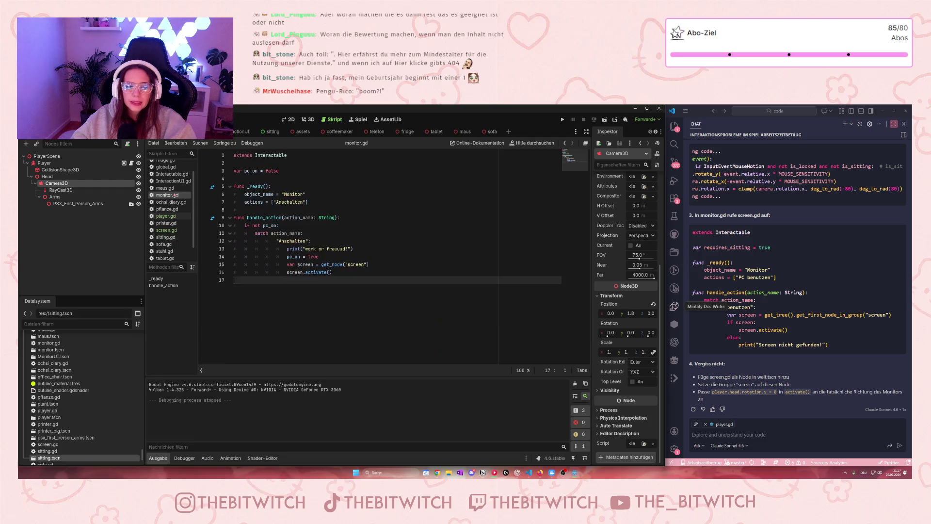
left_click_drag(286, 257, 309, 257)
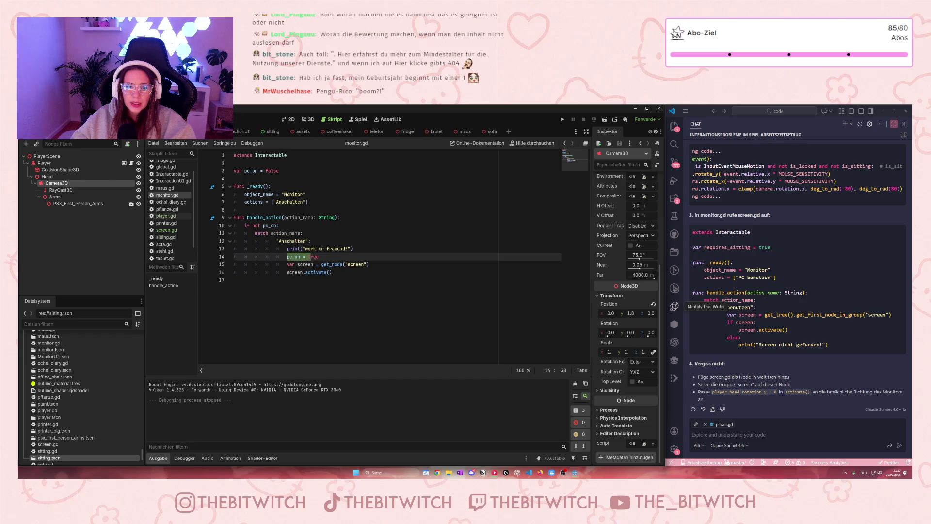
left_click(304, 256)
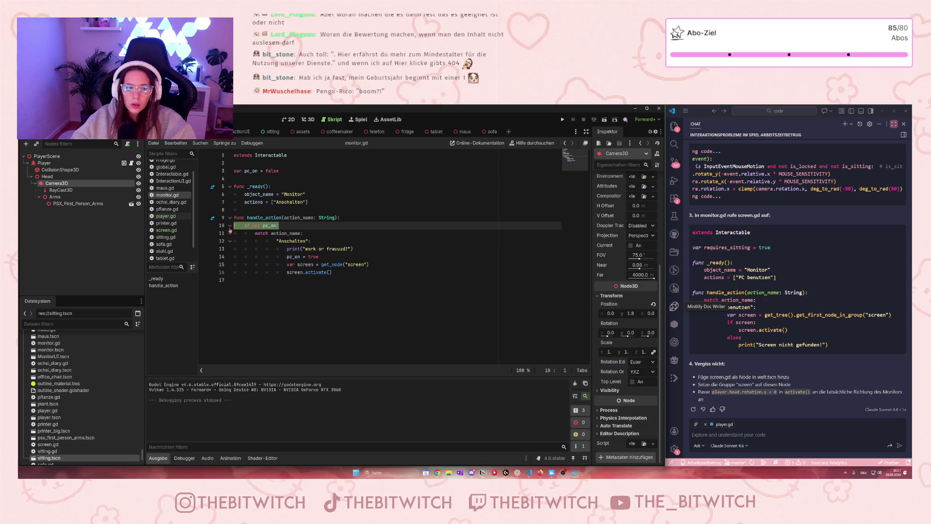
left_click(380, 247)
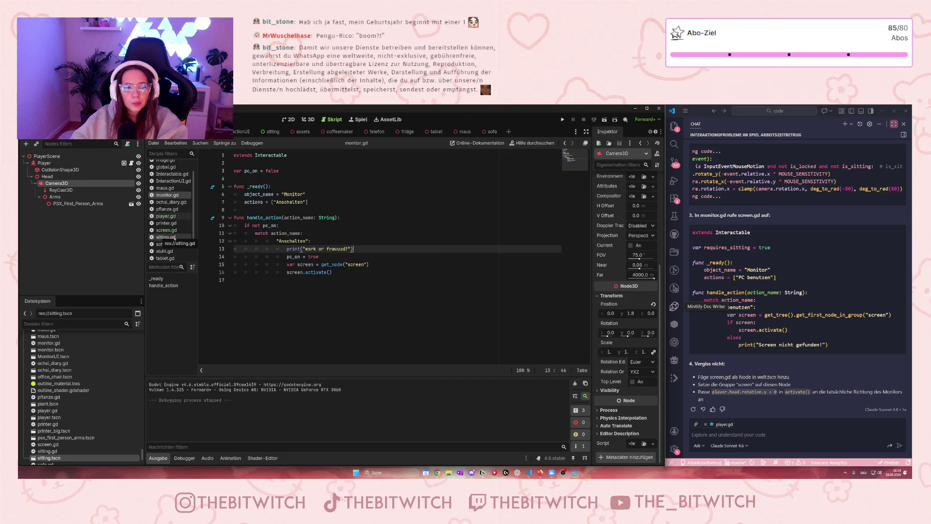
left_click(166, 230)
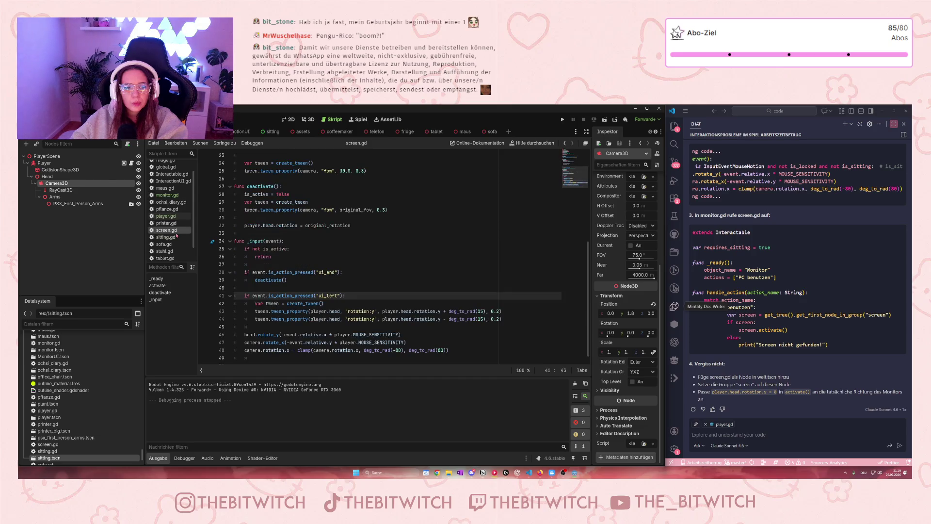
Add 'monitor.pc_on = false' on a new line after deactivate().
left_click(294, 275)
key("Return")
type("monitor.pc_on")
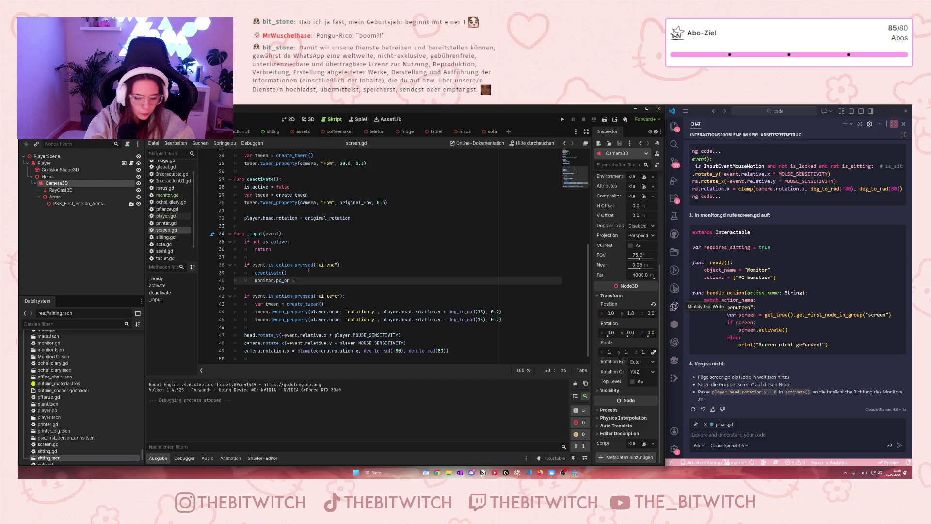
type(" = false")
Start a 'var monitor' declaration on a new line below is_active near the top.
left_click(459, 257)
scroll(460, 263, "up", 8)
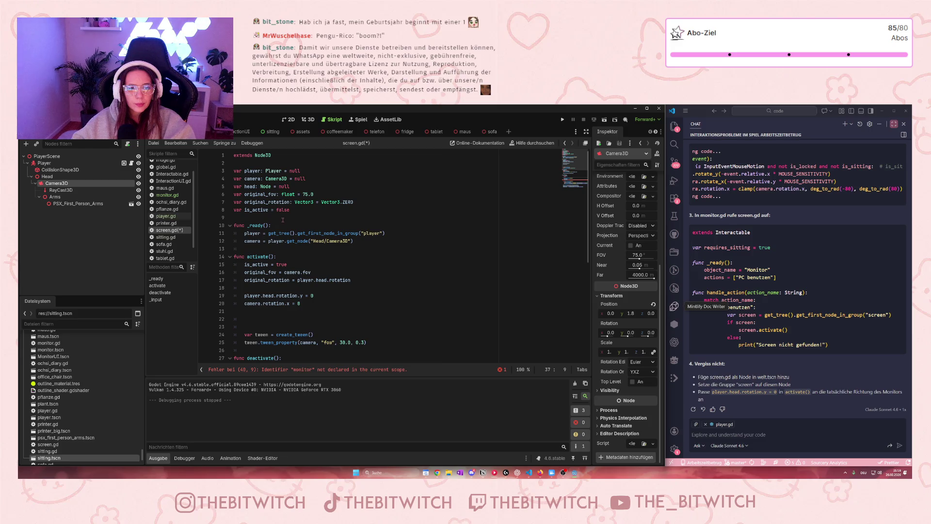
scroll(283, 219, "down", 7)
scroll(266, 301, "up", 7)
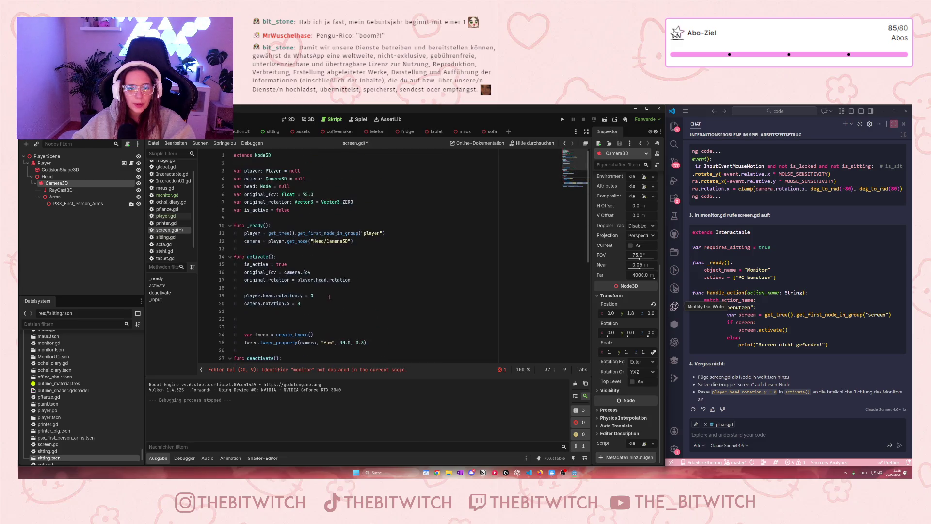
left_click(306, 210)
key("Return")
type("var monitor:")
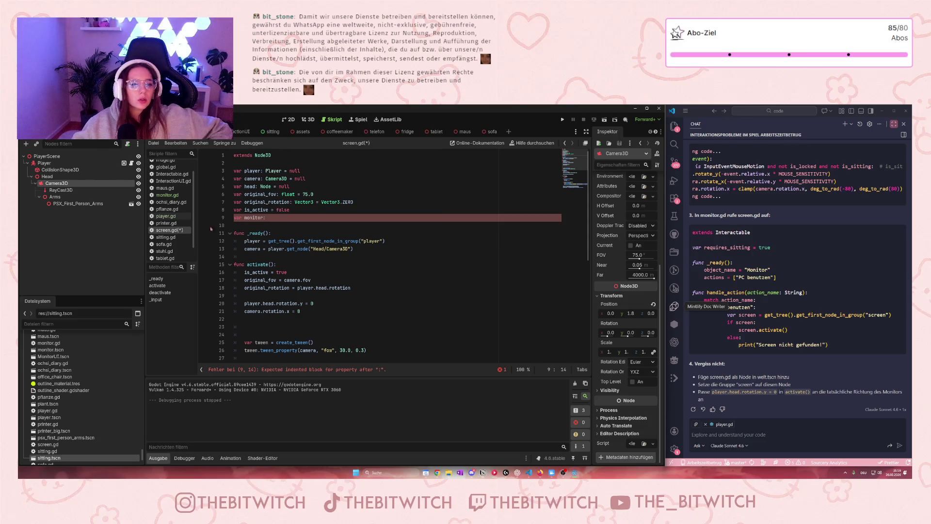
Type the monitor variable as Interactable with a default of null.
left_click(218, 131)
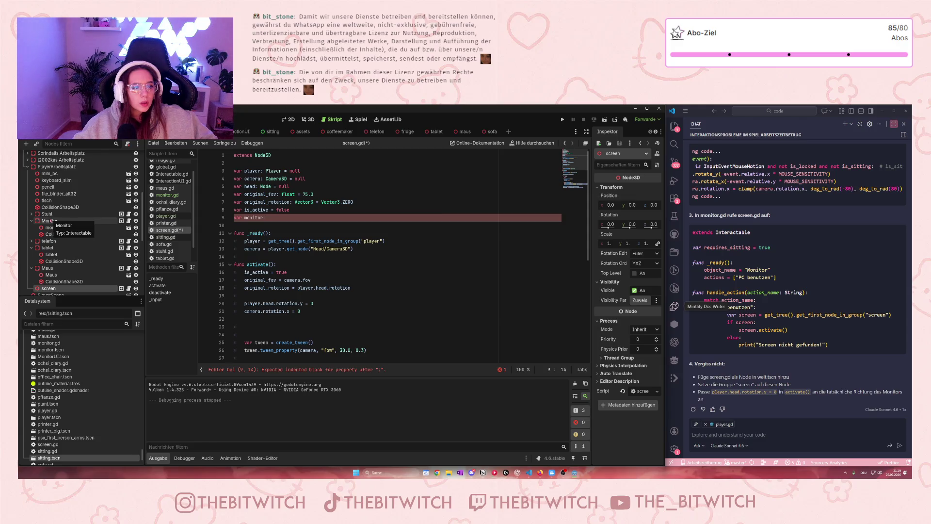
type("In")
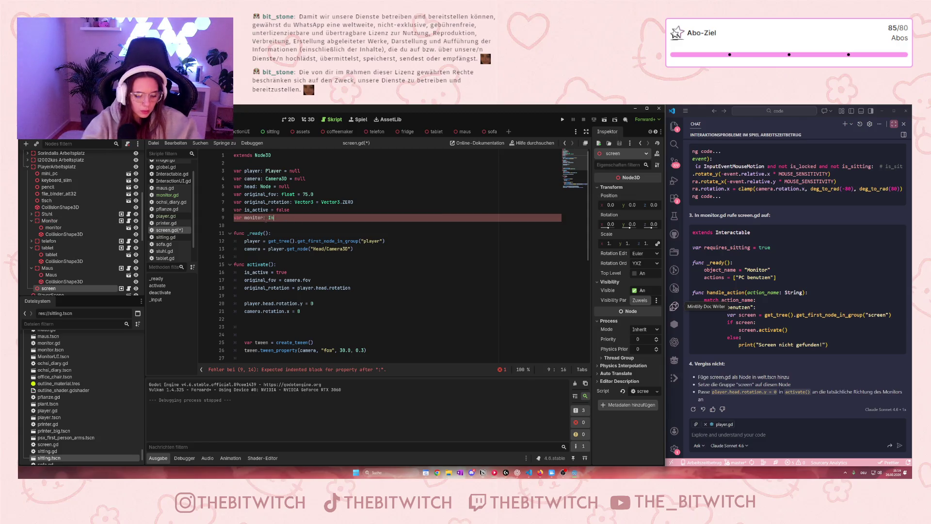
type("teract")
key("Return")
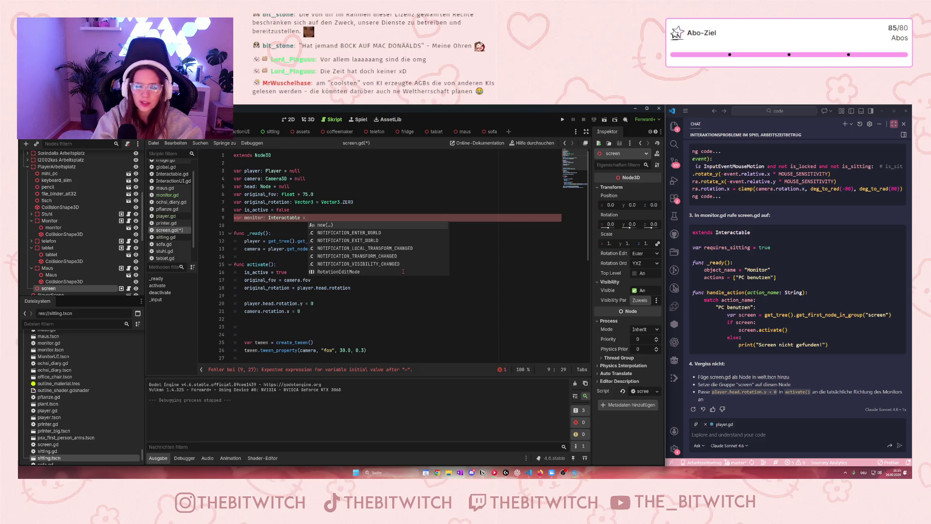
type("null")
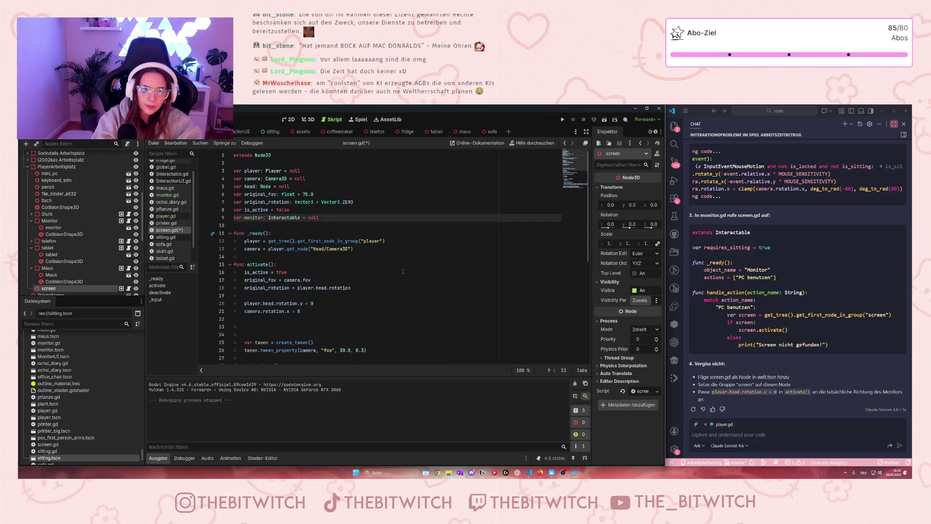
Delete the surplus empty lines around line 24 of screen.gd.
left_click(315, 303)
scroll(384, 292, "down", 1)
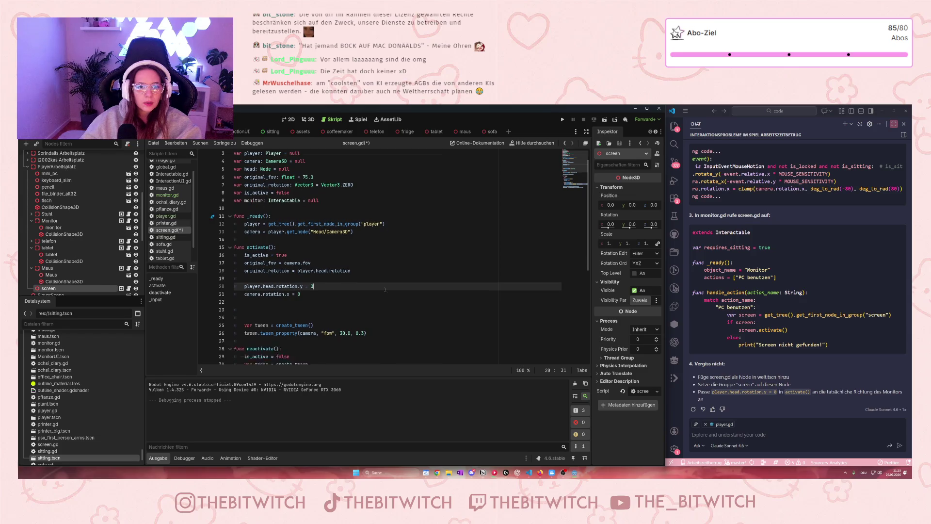
left_click(318, 309)
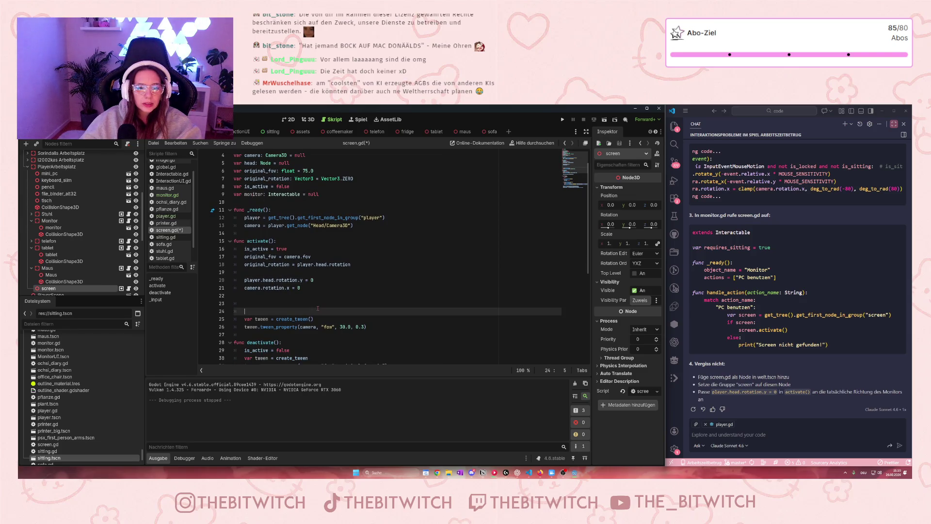
key("BackSpace")
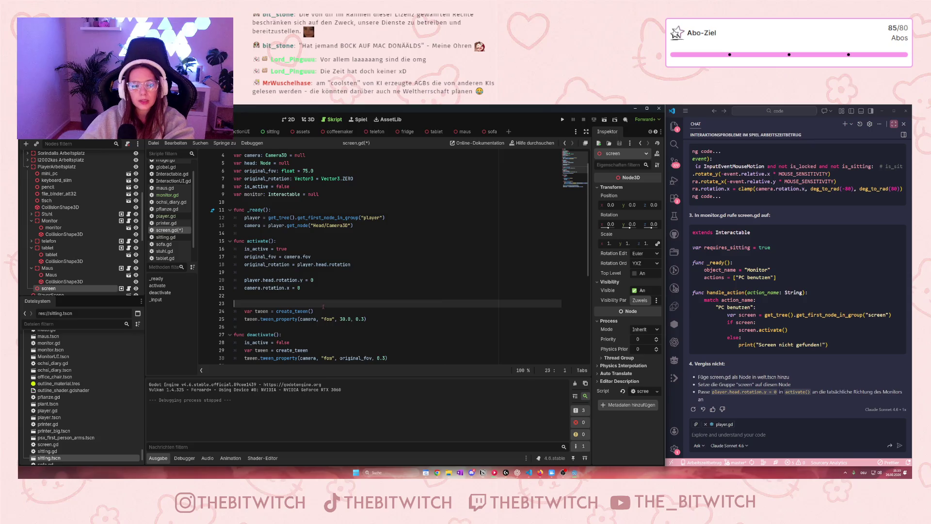
key("BackSpace")
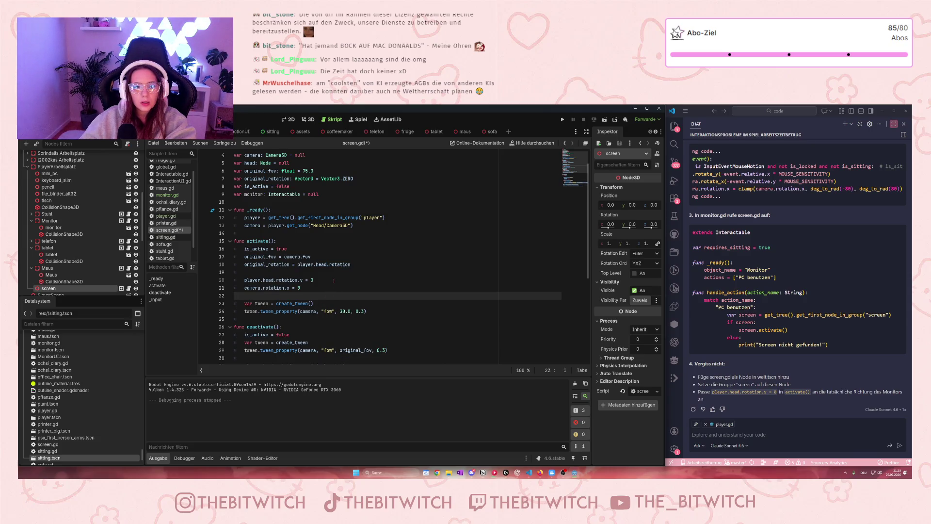
Insert 'monitor = get_node("monitor")' as the first line of _input.
scroll(334, 280, "down", 6)
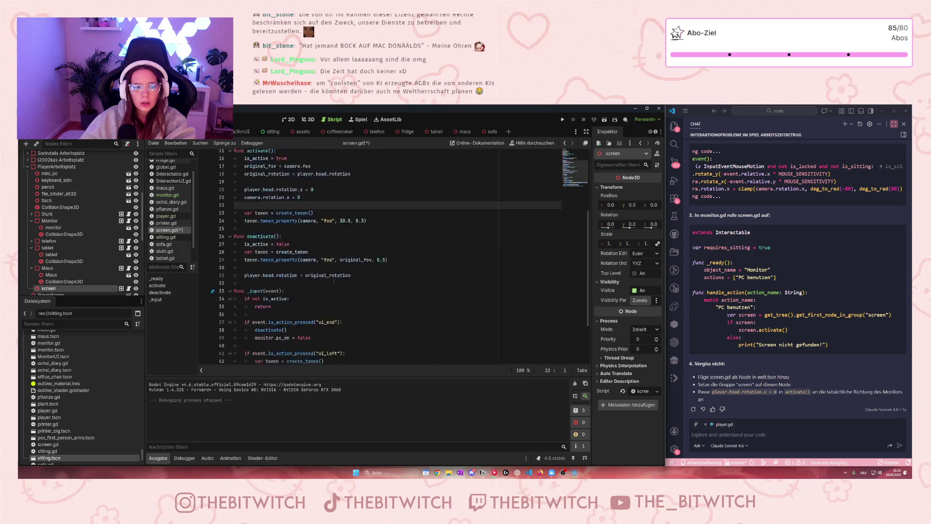
left_click(308, 251)
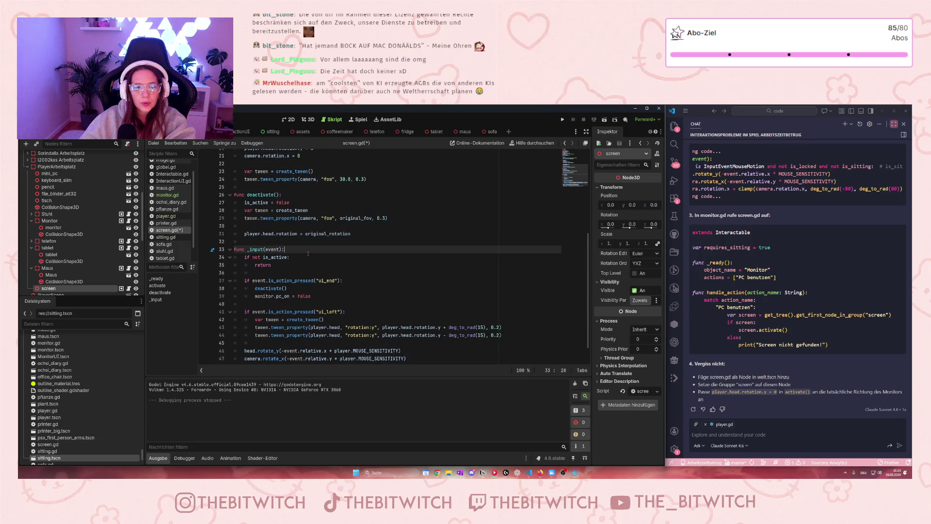
key("Return")
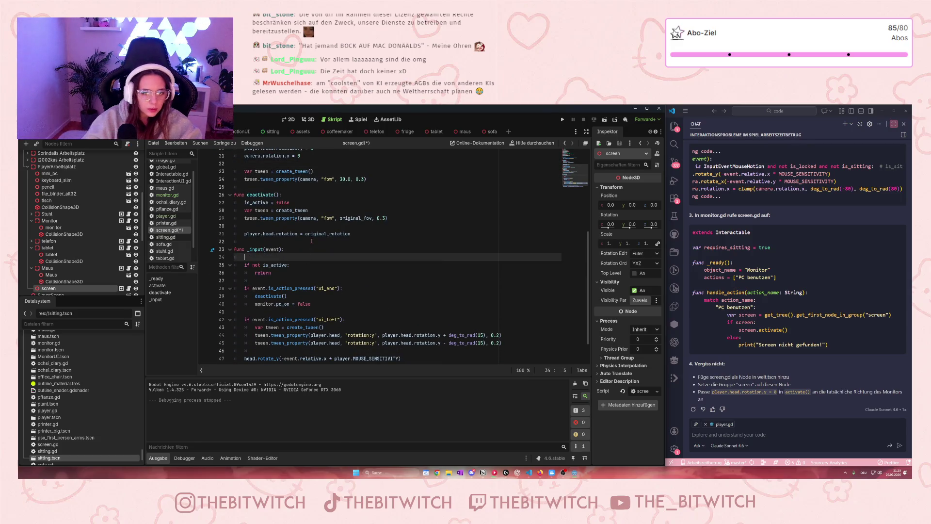
type("monitor")
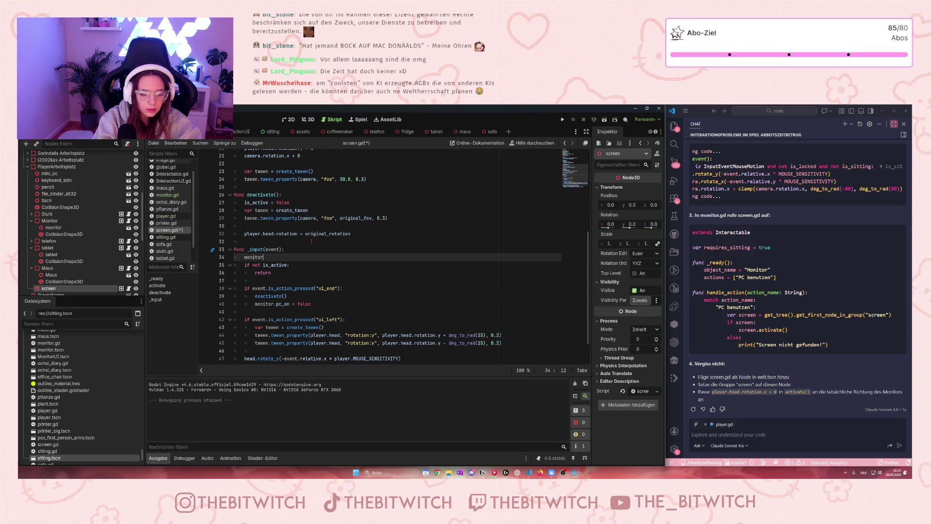
type(" =")
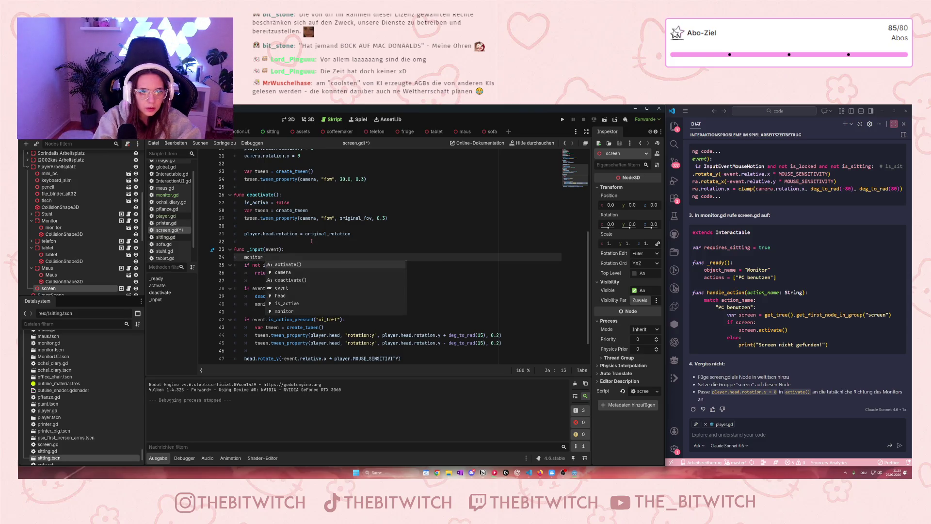
type(" get")
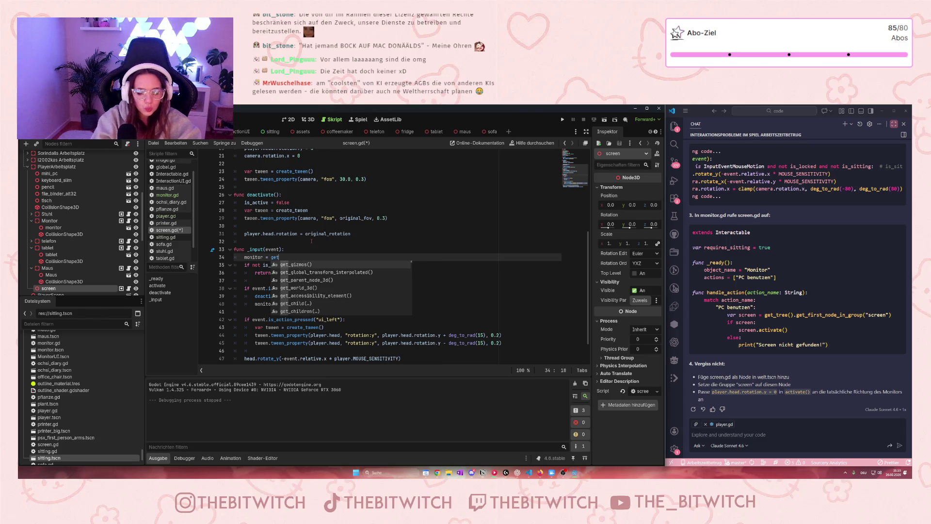
scroll(315, 231, "up", 2)
scroll(316, 232, "up", 1)
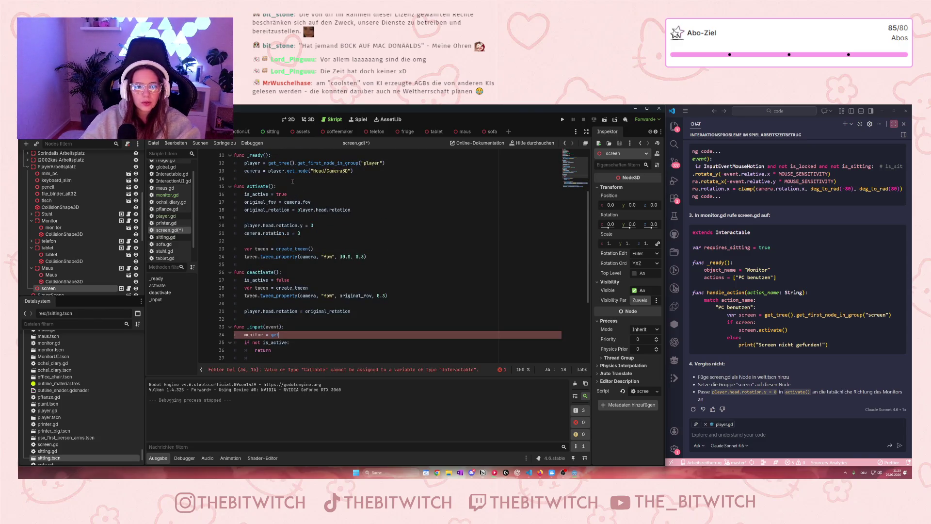
mouse_move(288, 174)
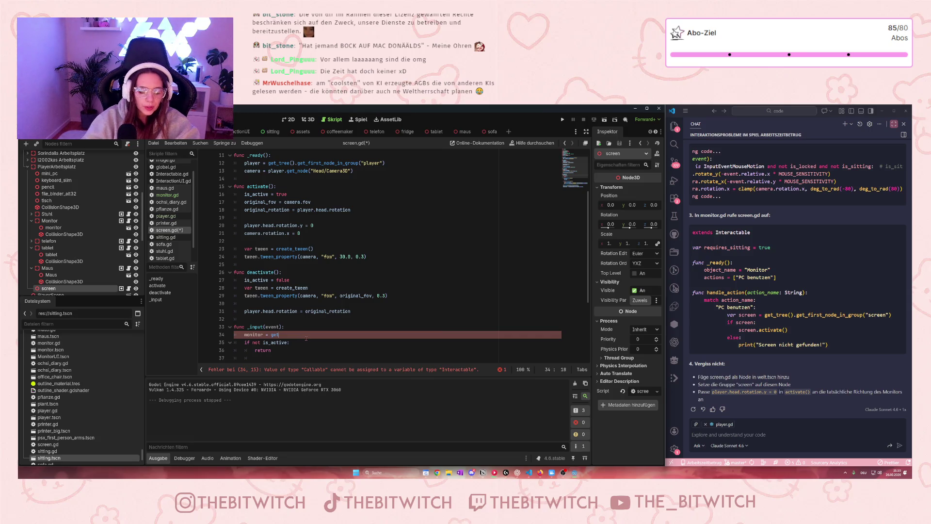
type("_node")
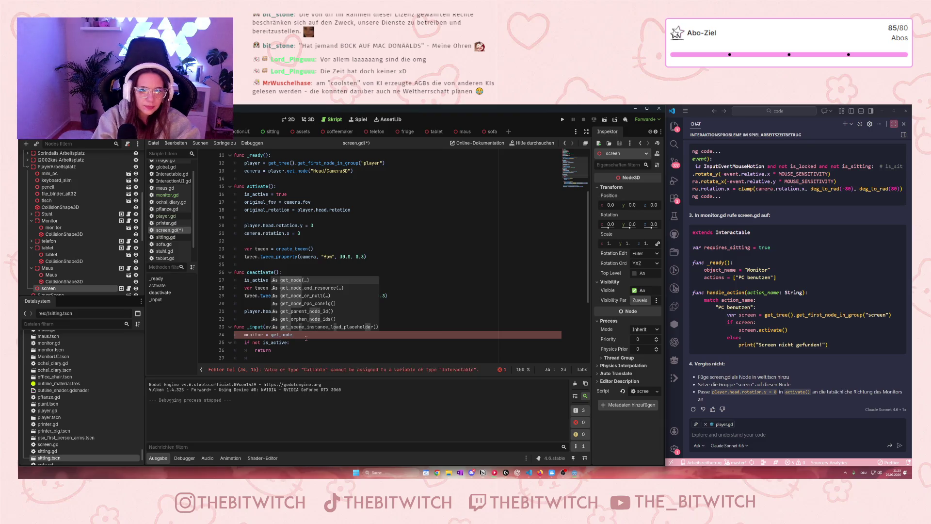
type("(\"")
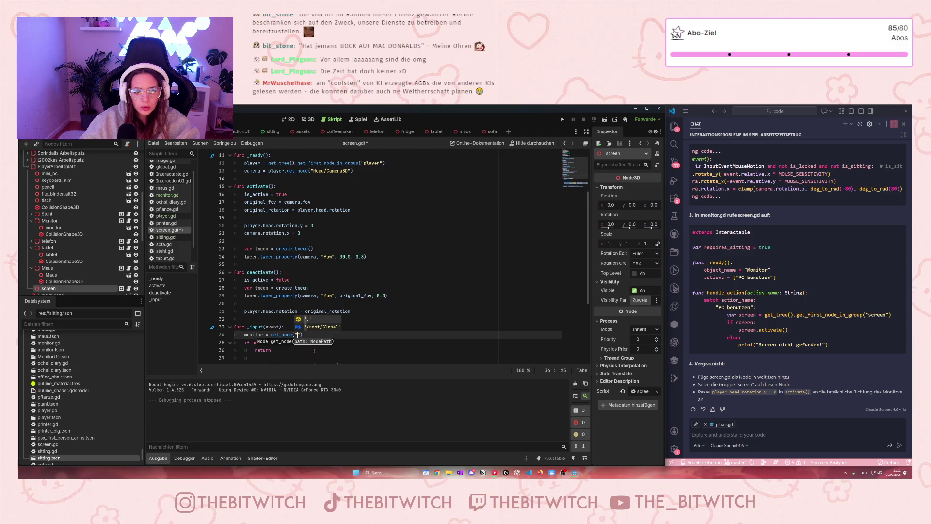
key("Escape")
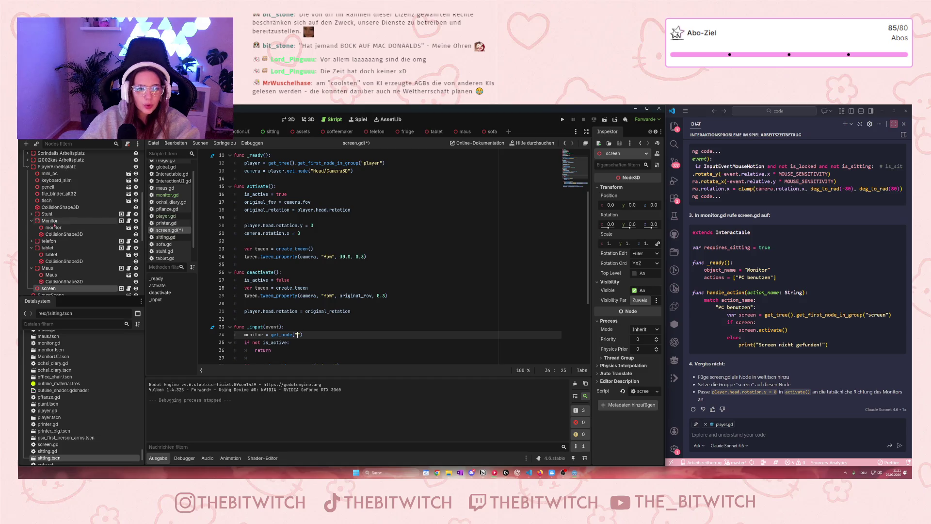
type("monitor")
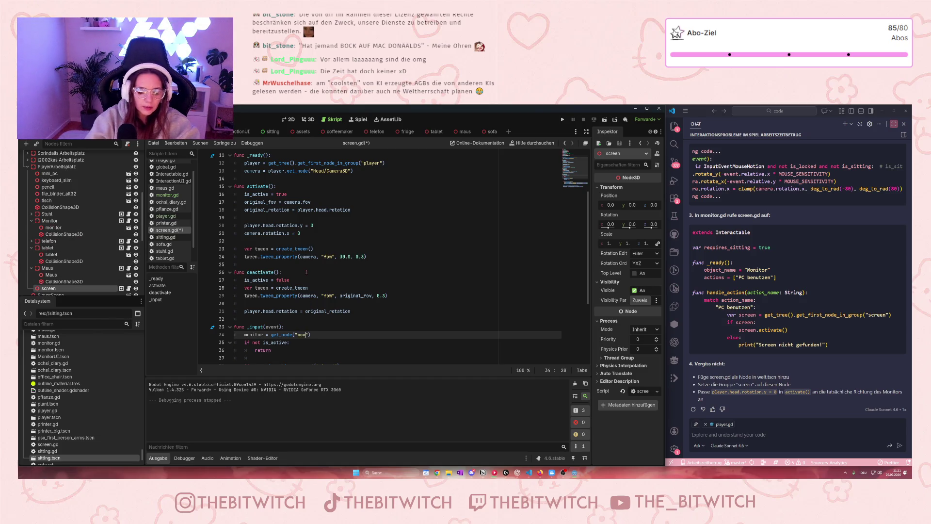
Review the monitor declaration and the monitor.pc_on assignment on line 40.
left_click(345, 264)
scroll(344, 264, "down", 3)
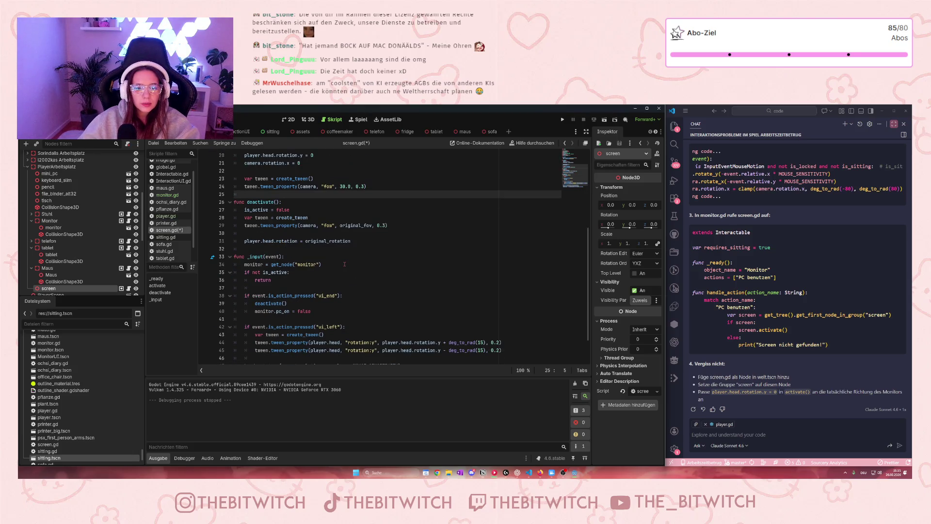
scroll(344, 264, "up", 5)
scroll(344, 264, "up", 2)
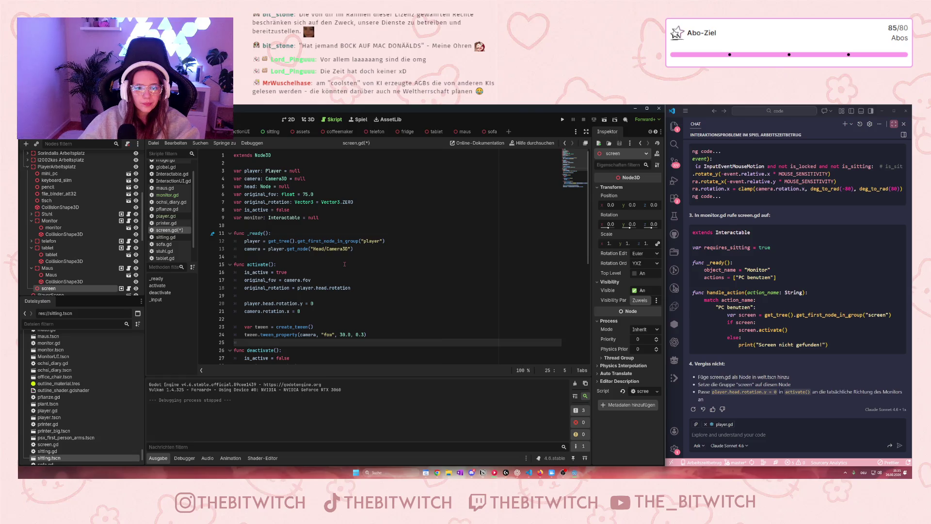
scroll(344, 263, "down", 7)
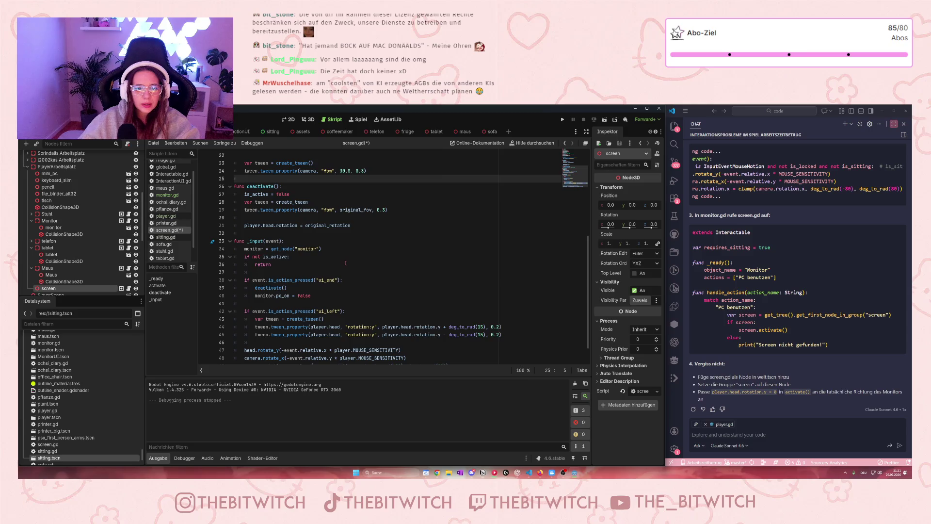
scroll(346, 263, "up", 3)
scroll(345, 263, "up", 1)
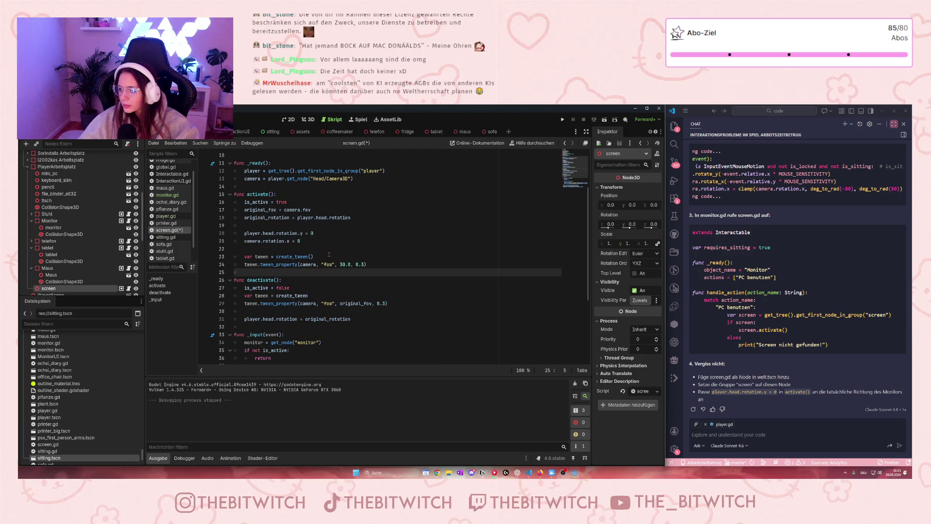
scroll(329, 254, "down", 2)
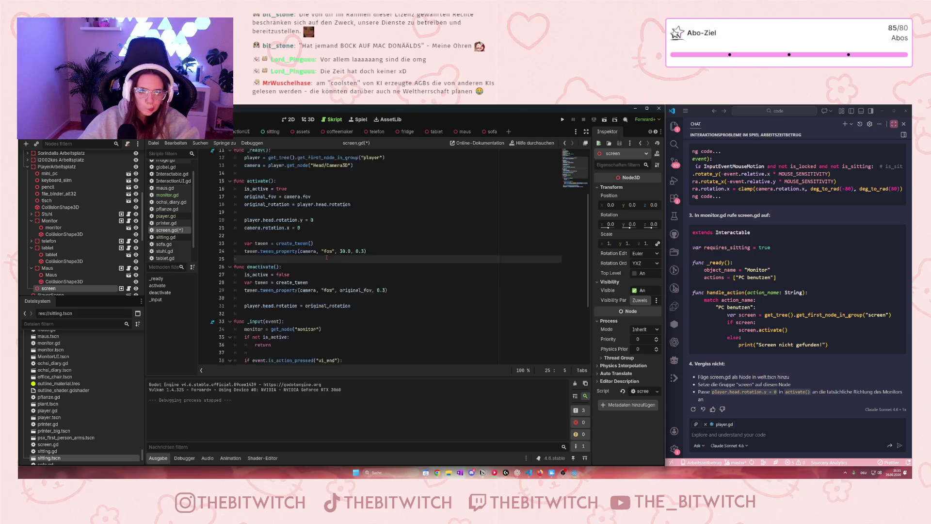
scroll(331, 256, "up", 5)
left_click(251, 218)
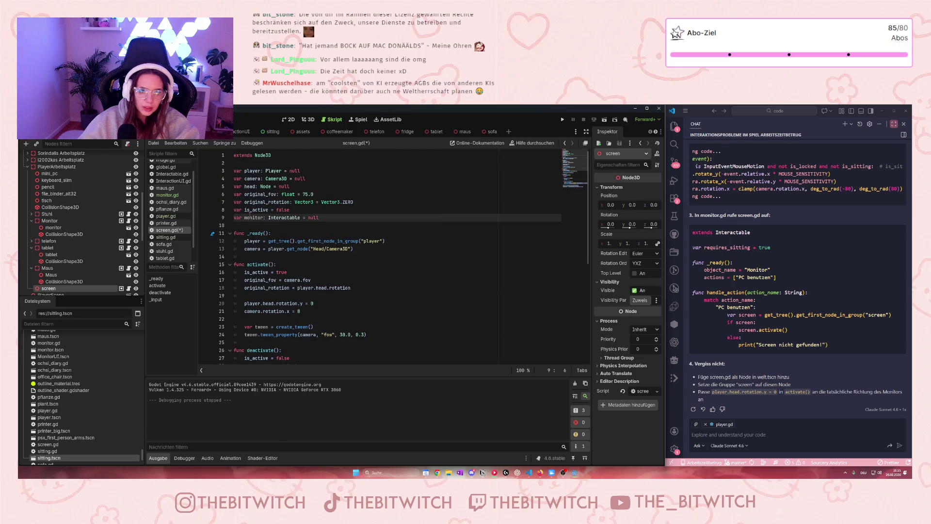
mouse_move(256, 233)
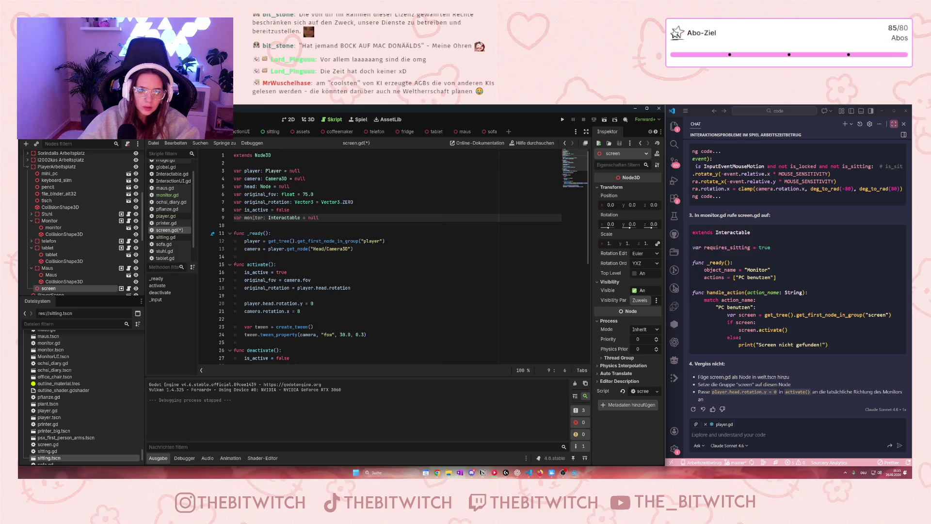
scroll(269, 260, "down", 5)
left_click(255, 273)
Save the screen.gd changes with Ctrl+S.
left_click(255, 226)
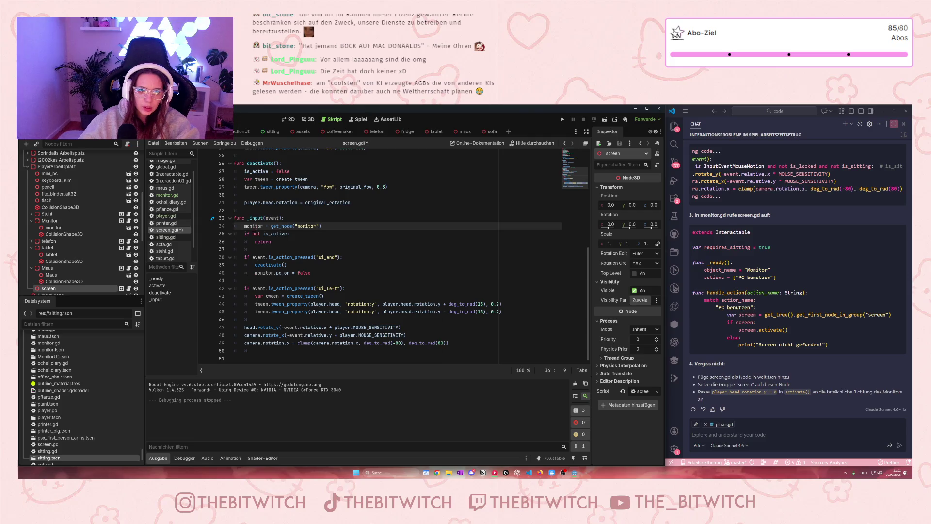
left_click(350, 241)
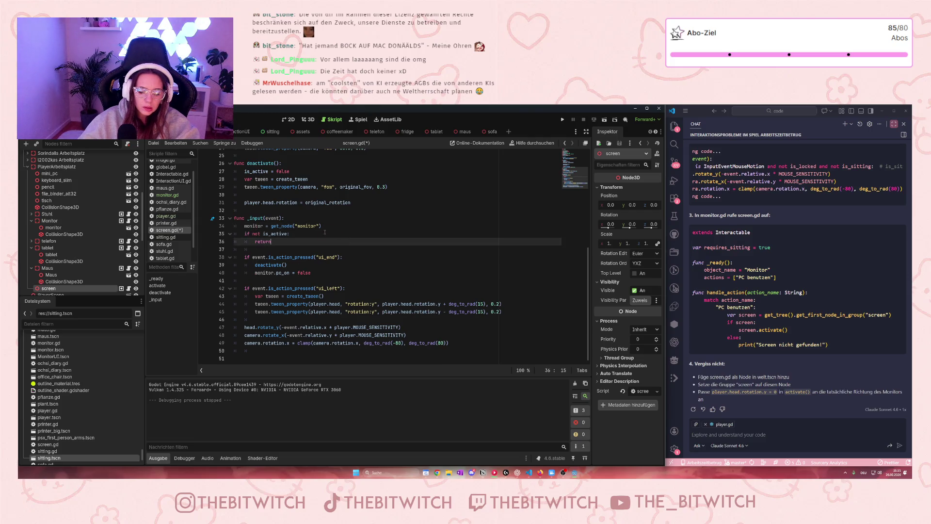
key("ctrl+s")
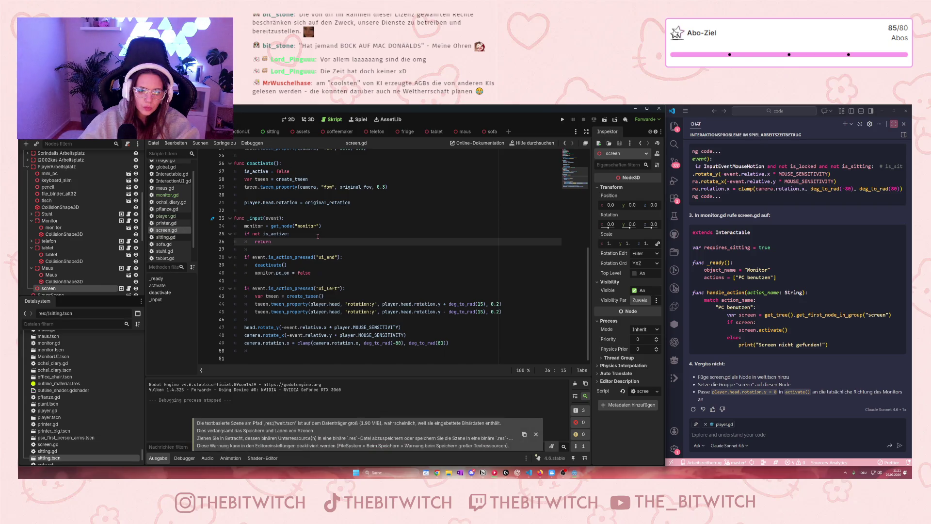
Run the game with F5, walk to the desk, sit with E, and switch the monitor on.
key("F5")
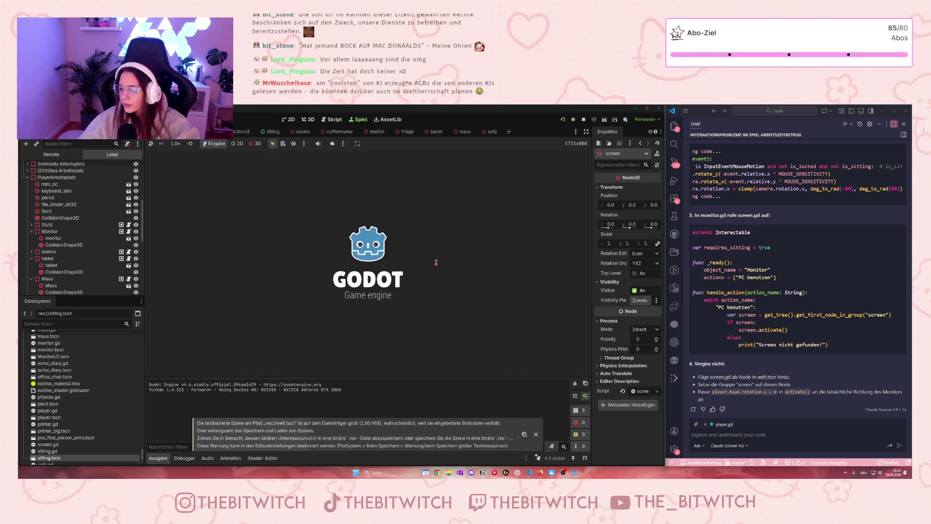
key("w")
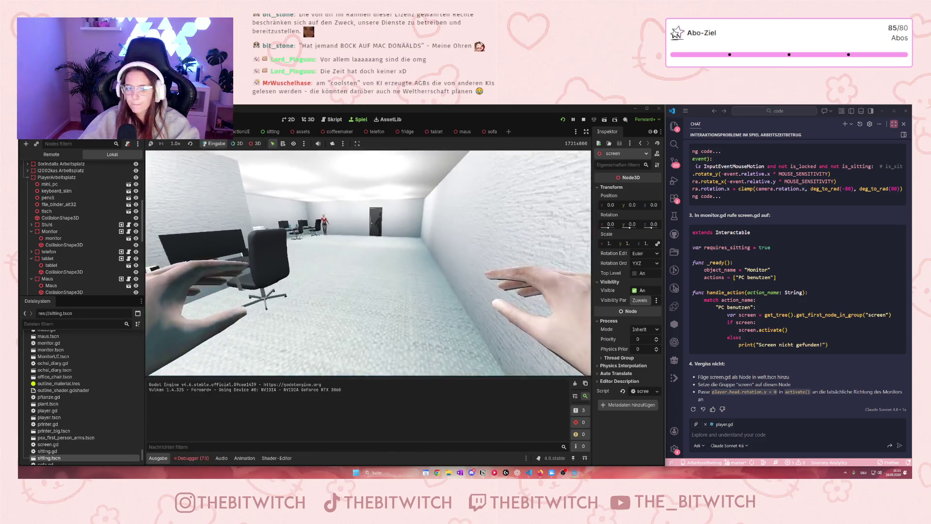
key("w")
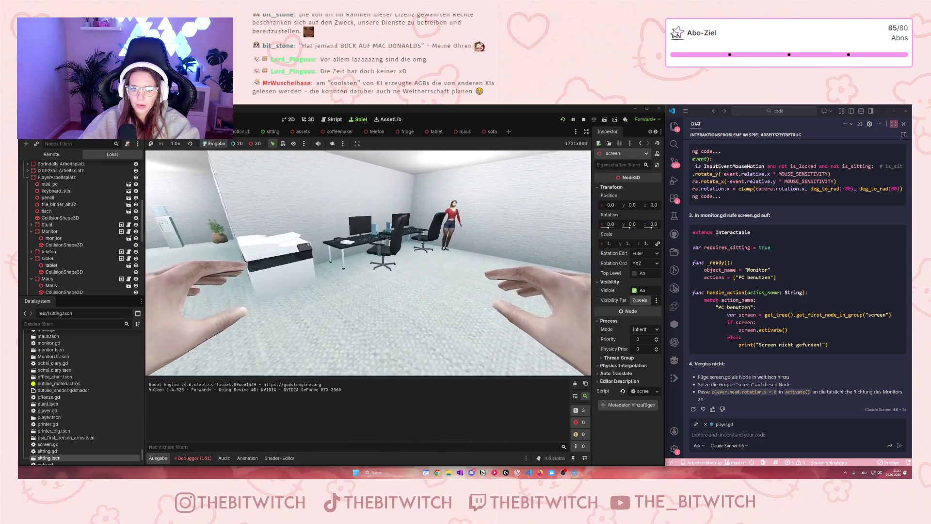
key("e")
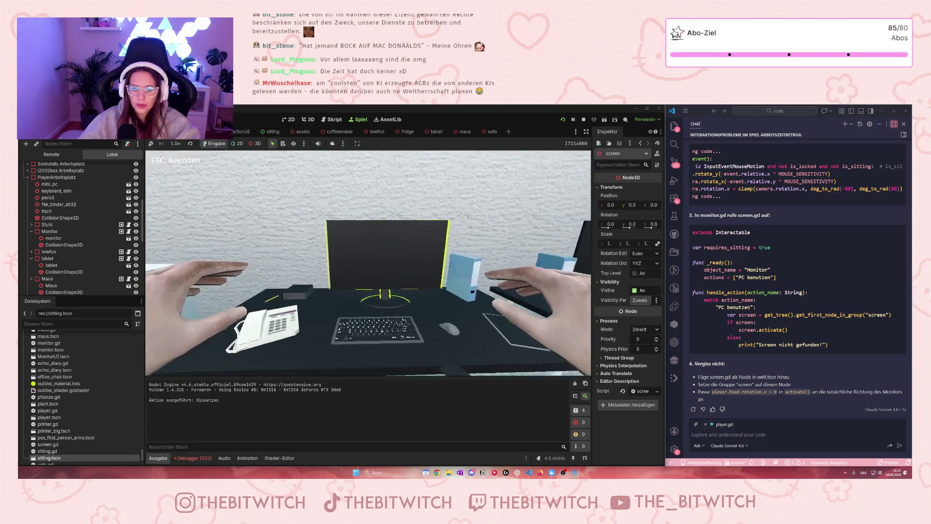
left_click(372, 217)
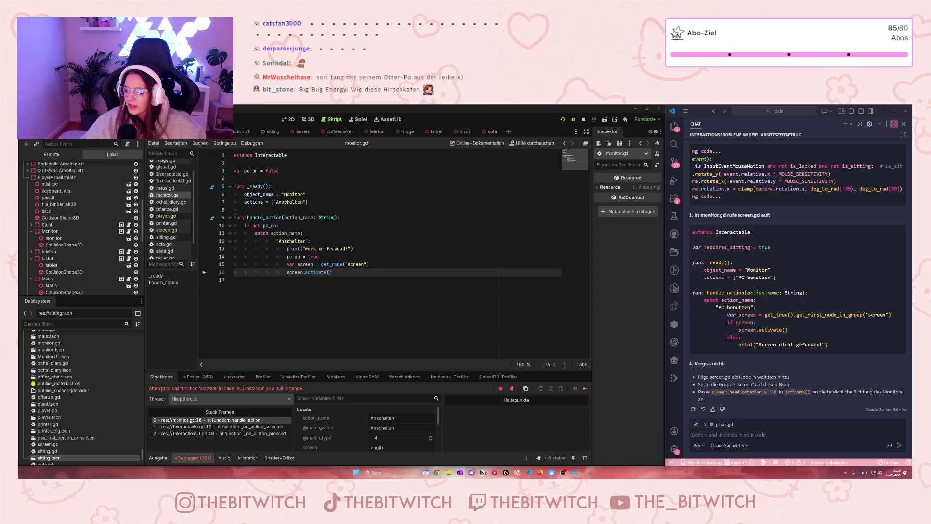
Check the "screen" node name in get_node on line 15, then bring up the browser's search field.
double_click(354, 264)
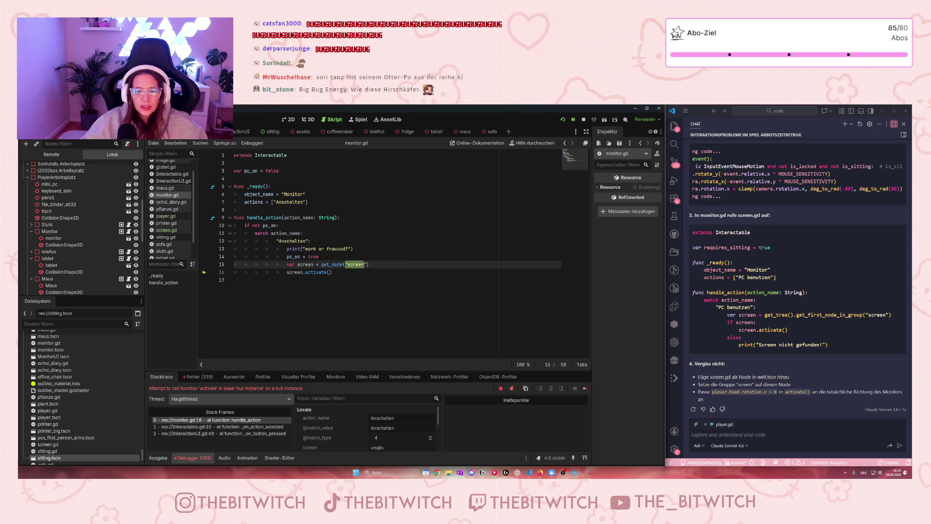
key("Right")
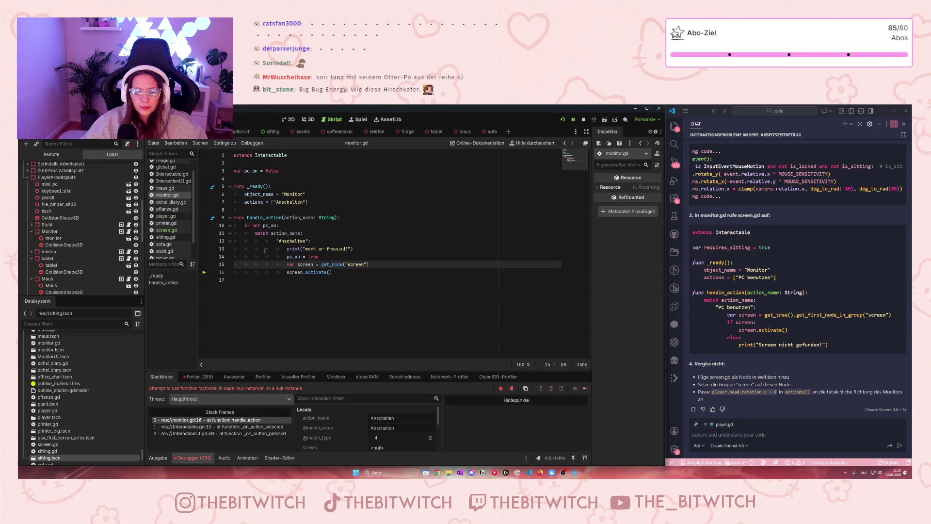
left_click(540, 473)
left_click(801, 120)
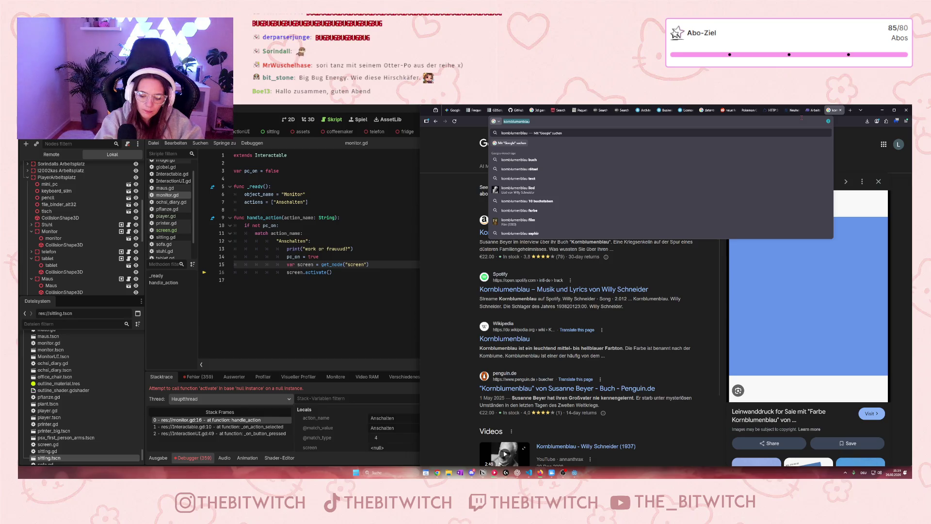
Google 'godot doc', open the Godot Docs 4.6 branch, and search the docs for get_node.
type("godot dox")
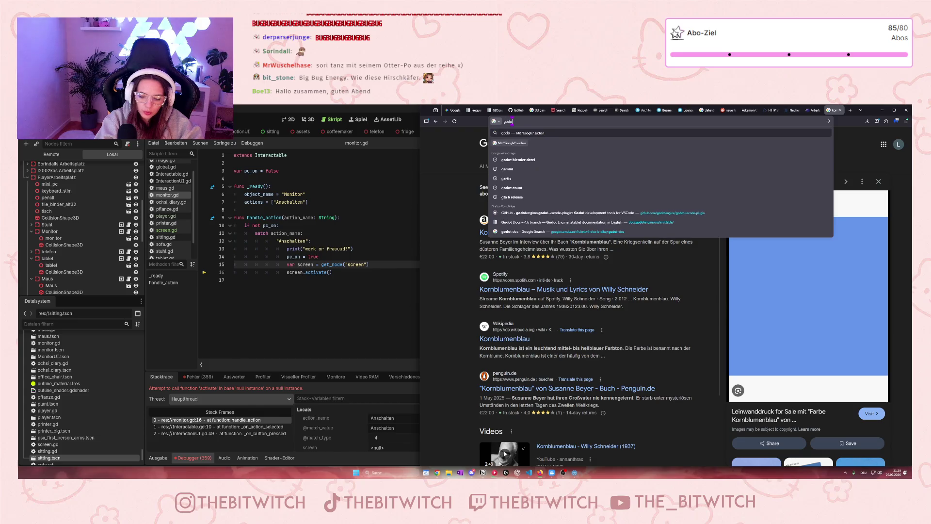
key("BackSpace")
type("c")
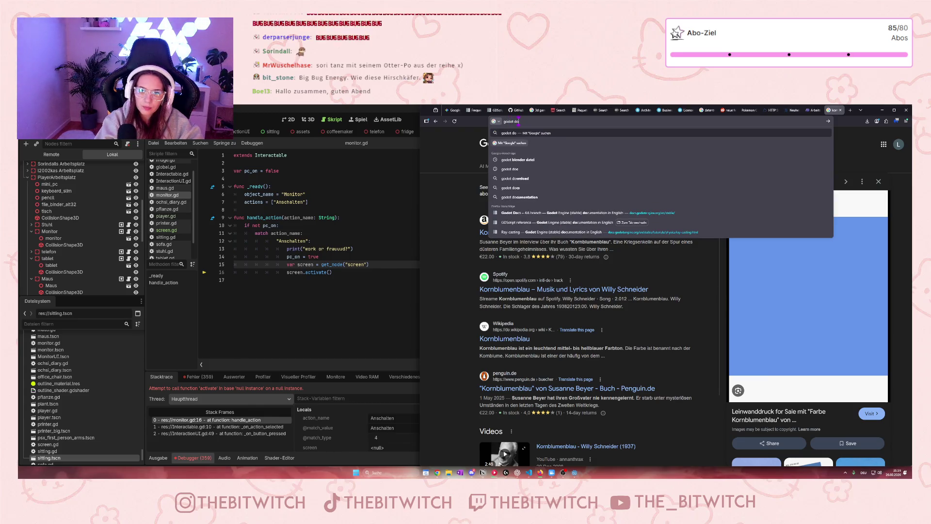
key("Return")
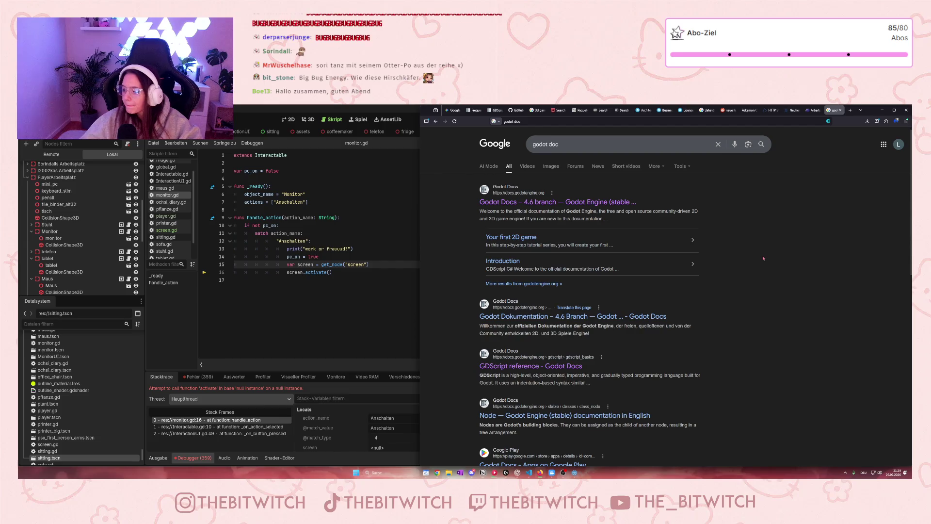
left_click(609, 205)
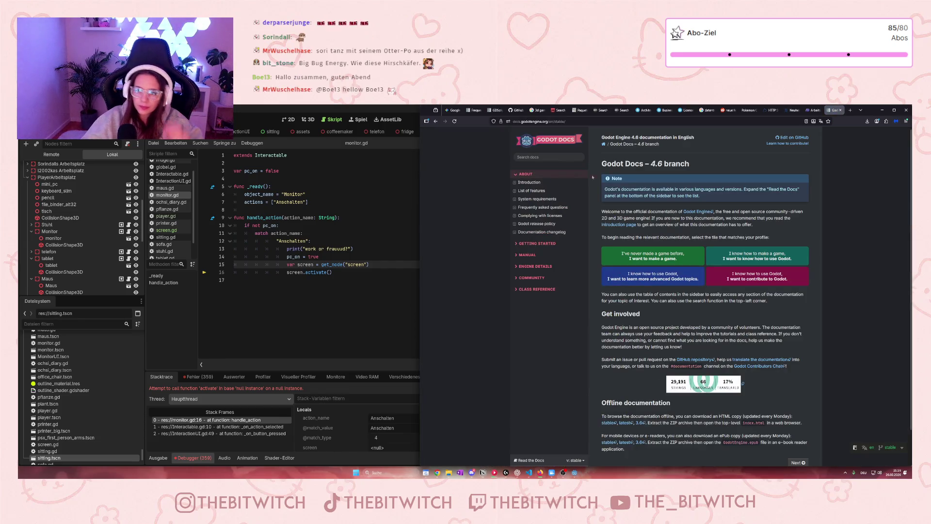
left_click(566, 157)
type("get")
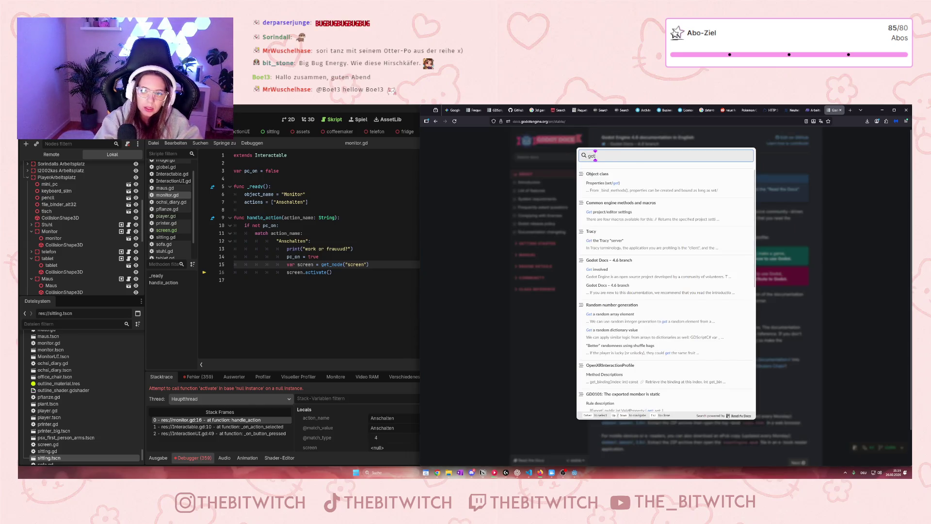
type("_node")
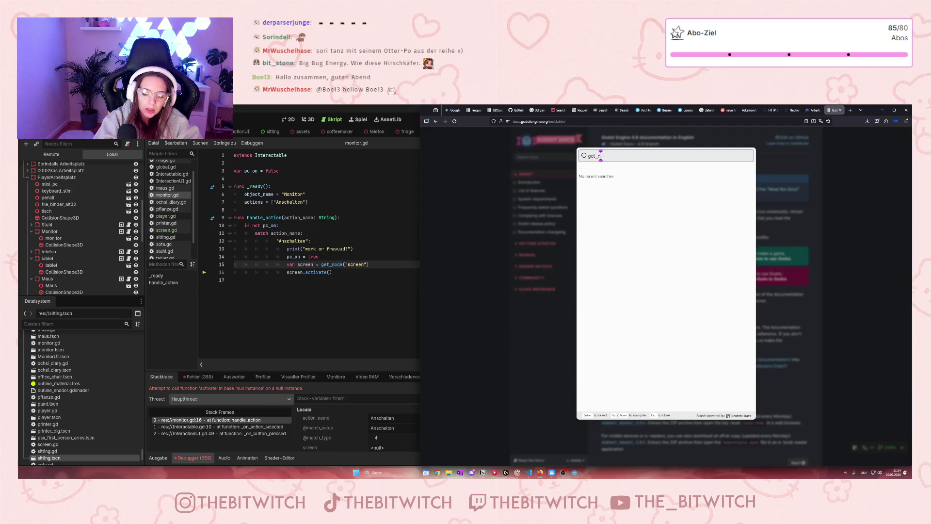